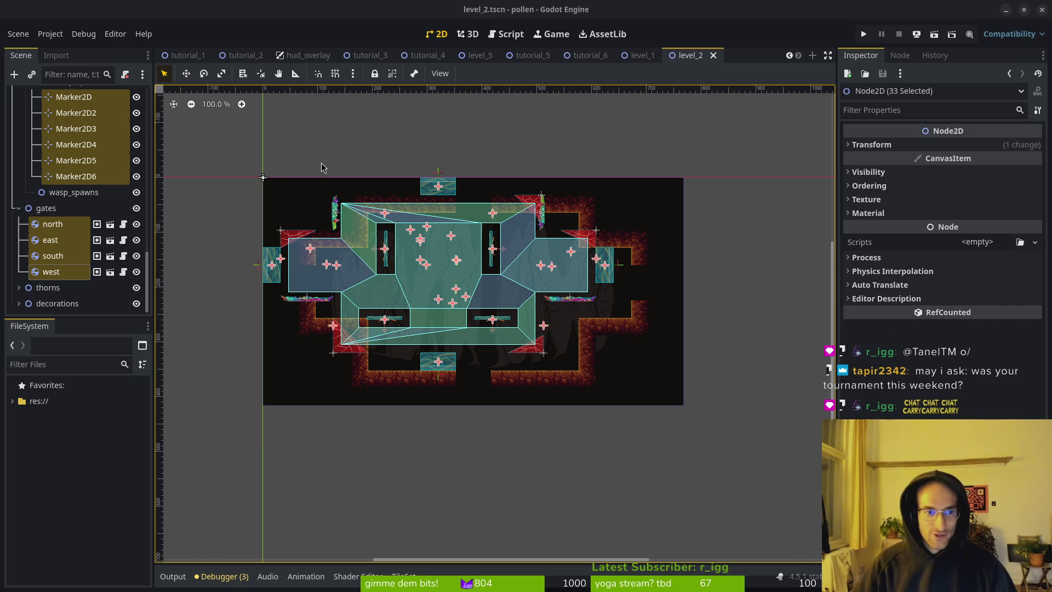
- Select thornsMedium, thornsMedium2, thornsShort, thornsShort2 and the web1x2, web15x15, web1x3, web1x4 decorations
{"action": "left_click", "coordinate": [19, 287]}
{"action": "left_click", "coordinate": [71, 239], "text": "ctrl"}
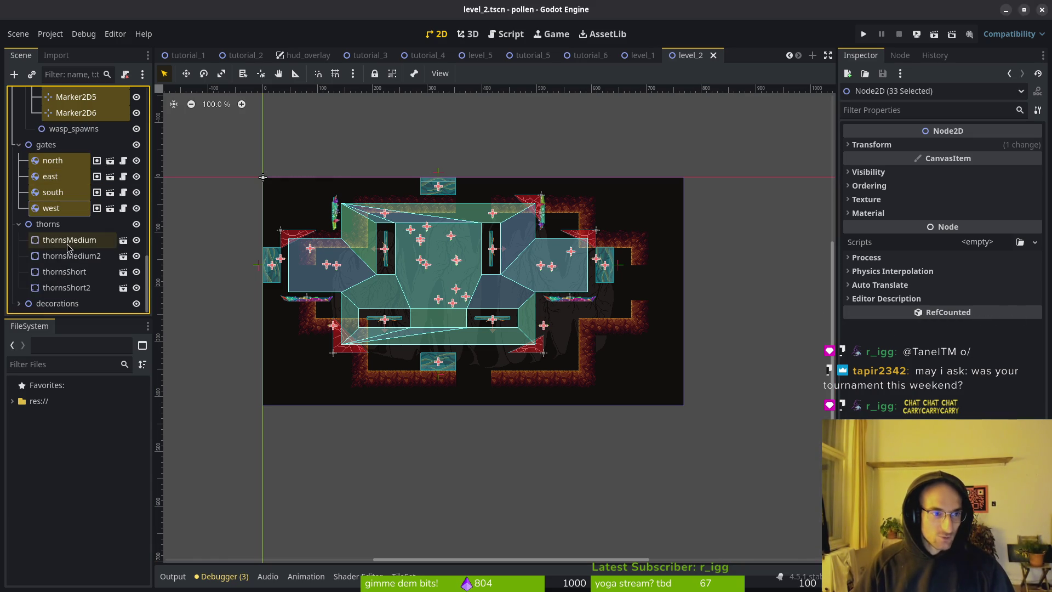
{"action": "left_click", "coordinate": [71, 255], "text": "ctrl"}
{"action": "left_click", "coordinate": [71, 272], "text": "ctrl"}
{"action": "left_click", "coordinate": [74, 288], "text": "ctrl"}
{"action": "left_click", "coordinate": [18, 303]}
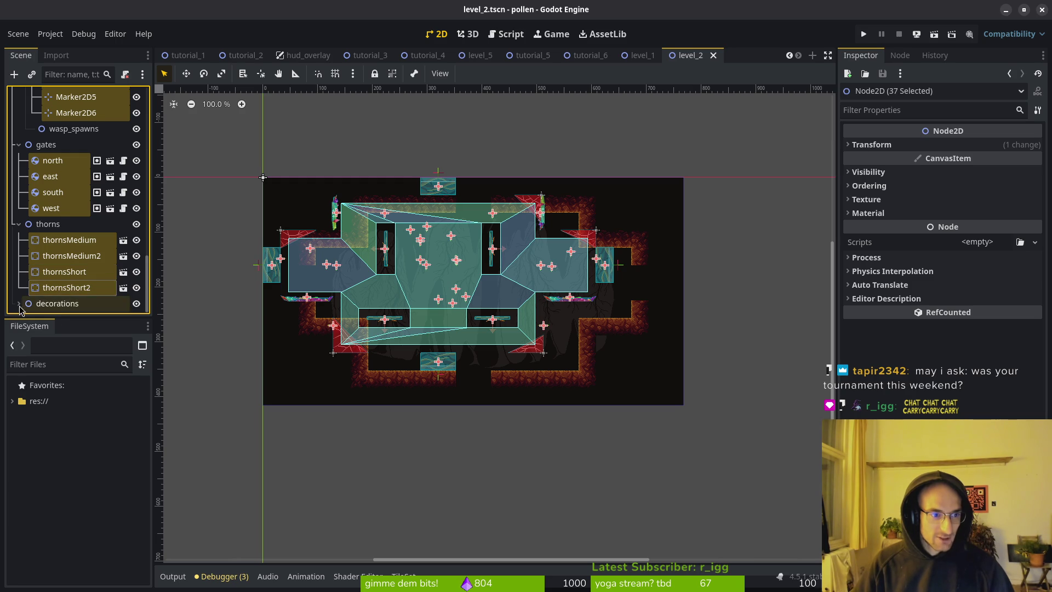
{"action": "scroll", "coordinate": [96, 241], "scroll_direction": "down", "scroll_amount": 3}
{"action": "left_click", "coordinate": [60, 255], "text": "ctrl"}
{"action": "left_click", "coordinate": [60, 271], "text": "ctrl"}
{"action": "left_click", "coordinate": [61, 287], "text": "ctrl"}
{"action": "left_click", "coordinate": [60, 303], "text": "ctrl"}
{"action": "scroll", "coordinate": [345, 296], "scroll_direction": "up", "scroll_amount": 10}
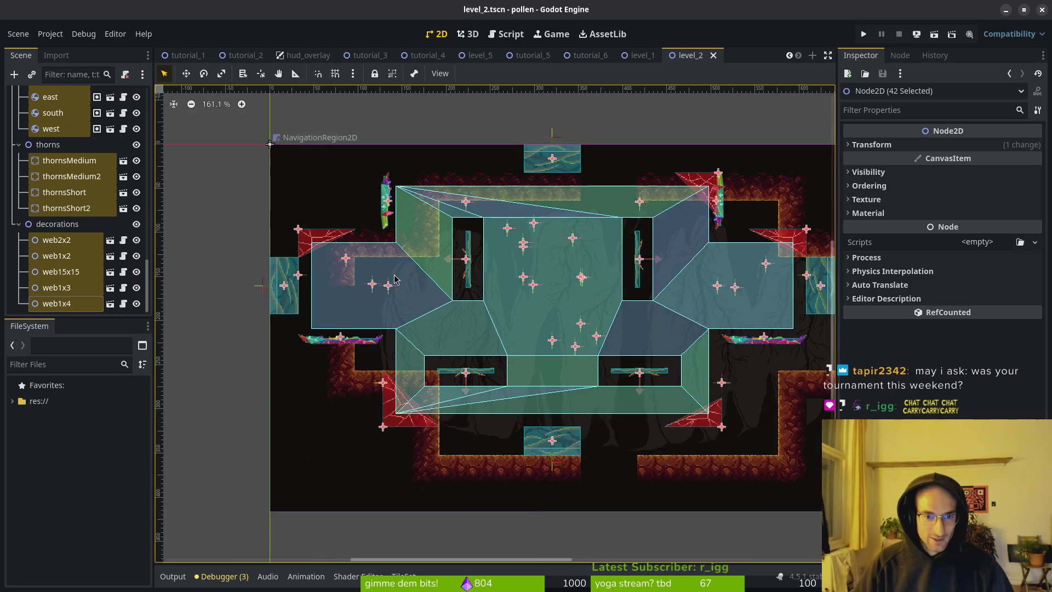
- Drag the selected nodes 69 px right and 37 px down, deselect, and save level_2
{"action": "mouse_move", "coordinate": [348, 203]}
{"action": "left_mouse_down"}
{"action": "mouse_move", "coordinate": [444, 257]}
{"action": "mouse_move", "coordinate": [437, 249]}
{"action": "left_mouse_up"}
{"action": "left_click", "coordinate": [553, 278]}
{"action": "key", "text": "ctrl+s"}
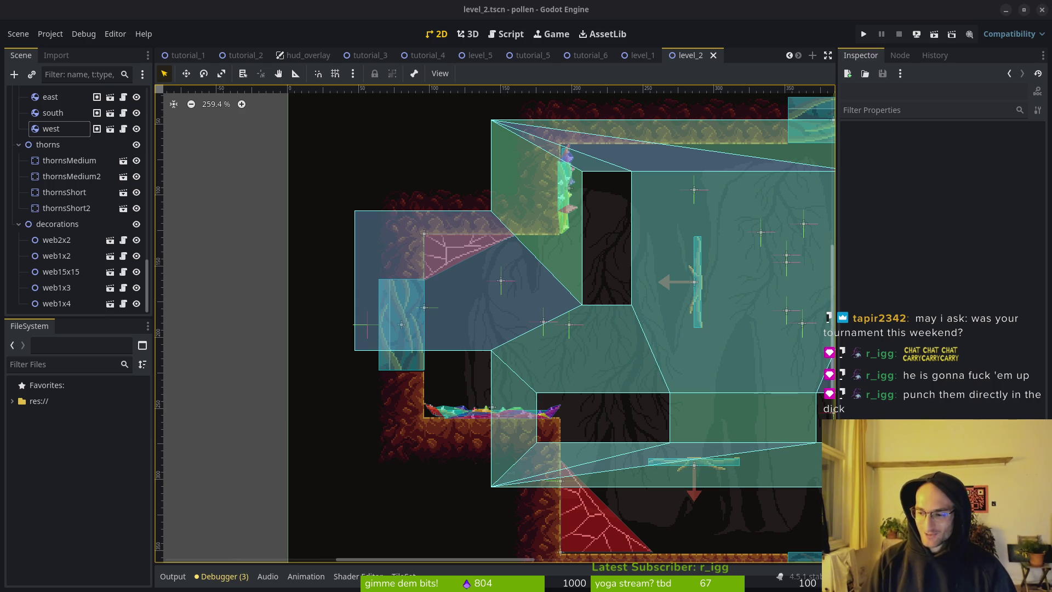
- Inspect the west side of the level, then undo the move of the level objects
{"action": "scroll", "coordinate": [420, 347], "scroll_direction": "up", "scroll_amount": 10}
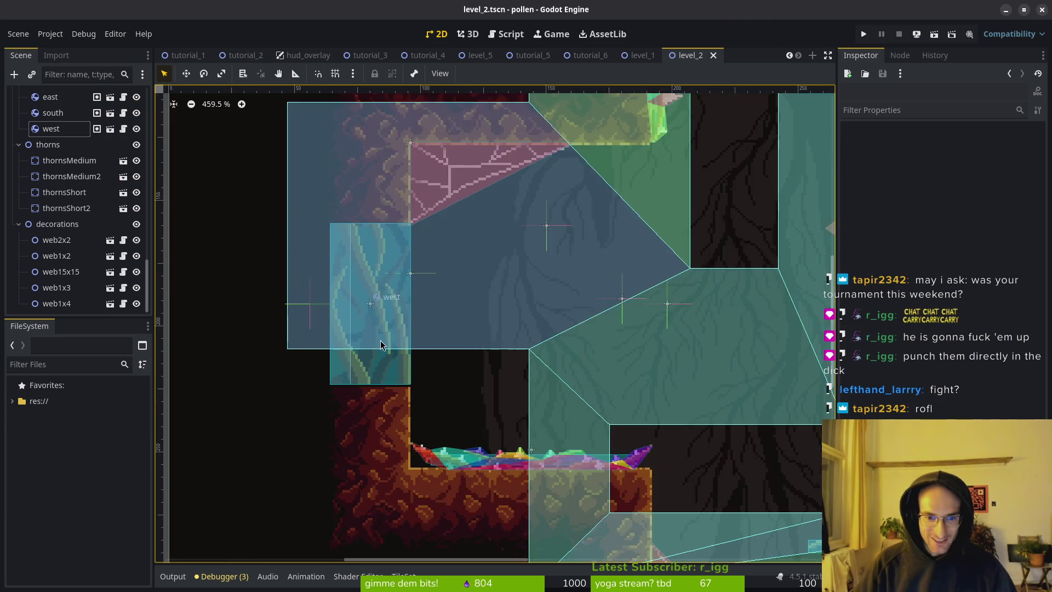
{"action": "scroll", "coordinate": [521, 361], "scroll_direction": "down", "scroll_amount": 4}
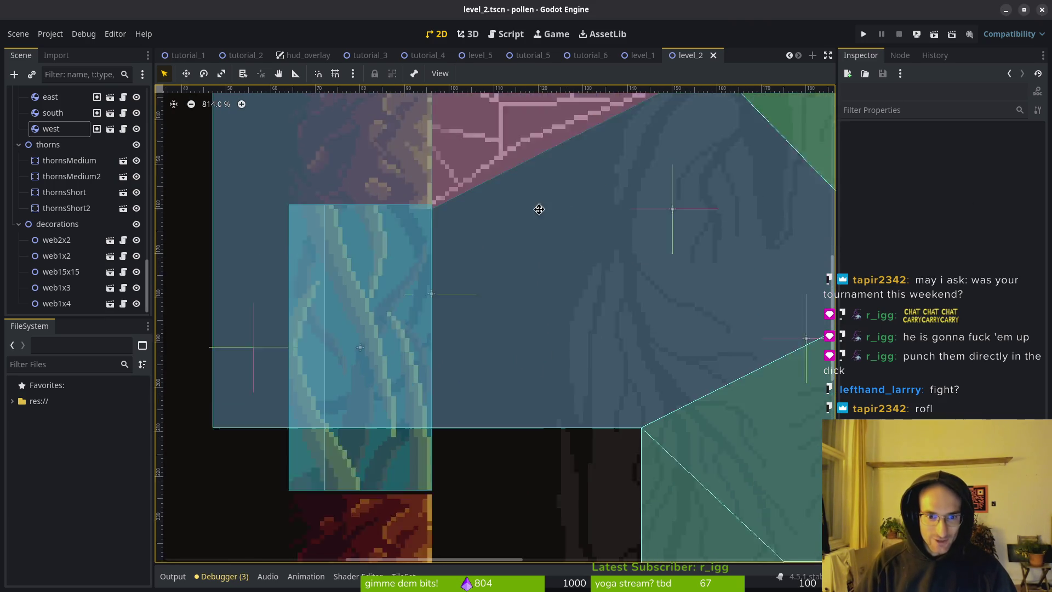
{"action": "scroll", "coordinate": [521, 310], "scroll_direction": "up", "scroll_amount": 7}
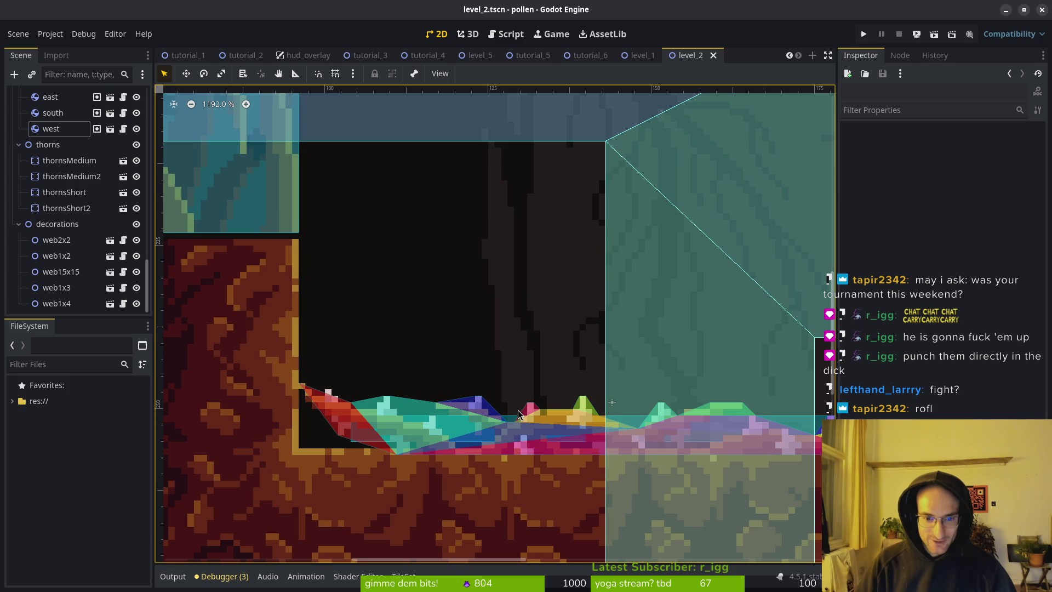
{"action": "scroll", "coordinate": [511, 403], "scroll_direction": "down", "scroll_amount": 7}
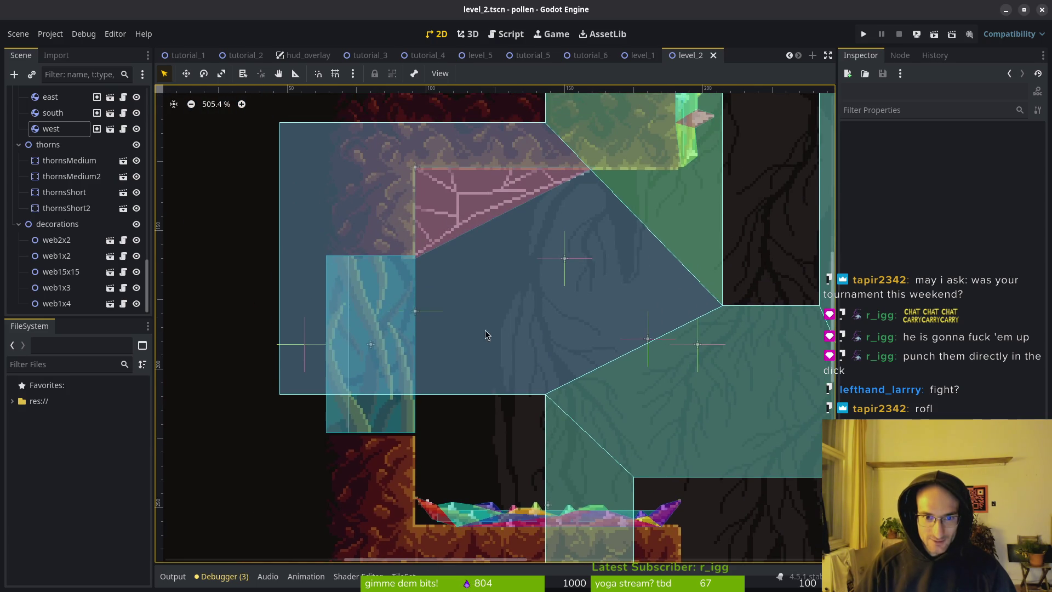
{"action": "scroll", "coordinate": [499, 225], "scroll_direction": "down", "scroll_amount": 1}
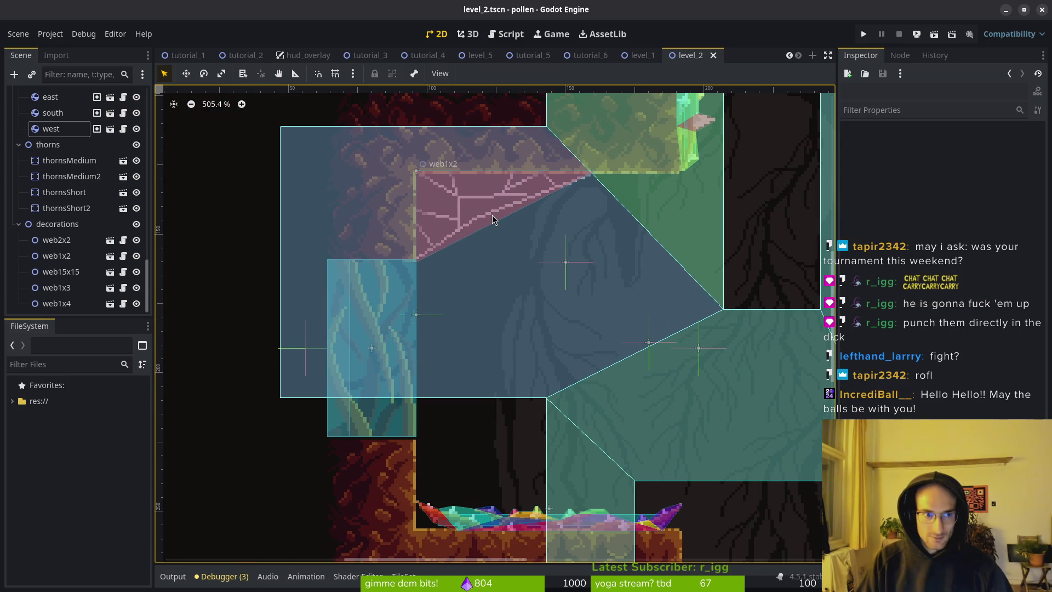
{"action": "scroll", "coordinate": [492, 219], "scroll_direction": "down", "scroll_amount": 5}
{"action": "scroll", "coordinate": [449, 181], "scroll_direction": "down", "scroll_amount": 6}
{"action": "key", "text": "ctrl+z"}
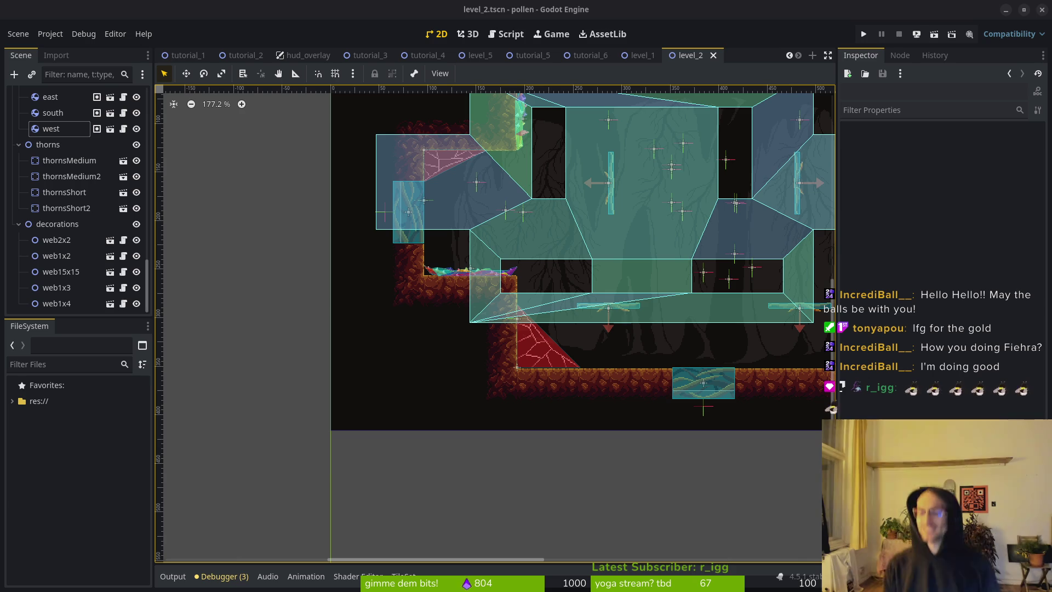
- Select the five web decorations, then add the four thorns nodes and all gates
{"action": "scroll", "coordinate": [493, 329], "scroll_direction": "down", "scroll_amount": 3}
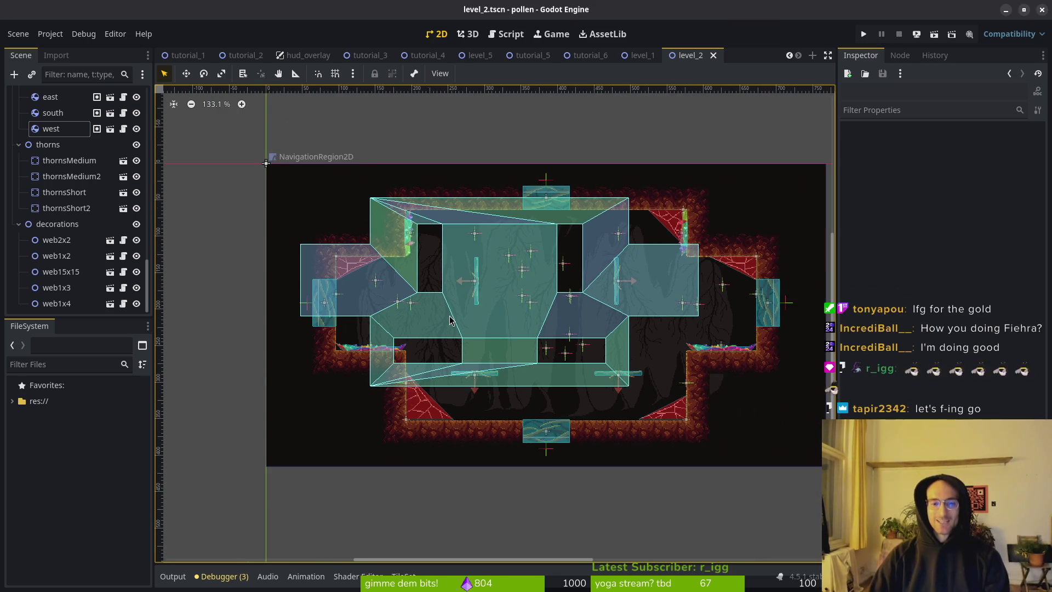
{"action": "left_click", "coordinate": [56, 303], "text": "shift"}
{"action": "left_click", "coordinate": [56, 208], "text": "ctrl"}
{"action": "left_click", "coordinate": [61, 160], "text": "shift"}
{"action": "scroll", "coordinate": [73, 259], "scroll_direction": "up", "scroll_amount": 5}
{"action": "left_click", "coordinate": [52, 268], "text": "ctrl"}
{"action": "left_click", "coordinate": [52, 220], "text": "shift"}
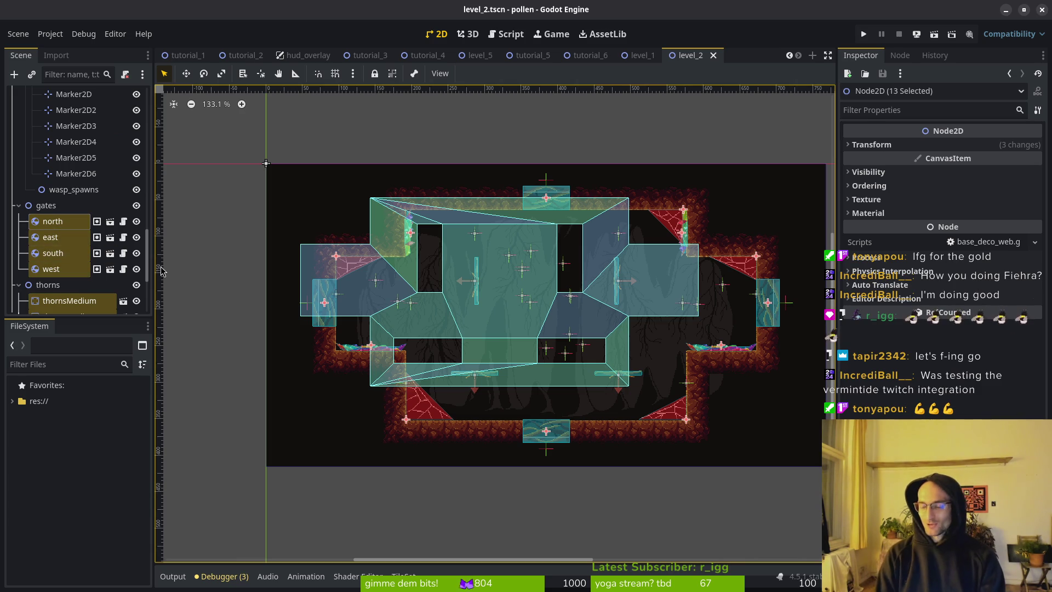
- Add five fruitfly_spawns markers, two mosquito_spawns markers, flower_spawns markers, fly6 and fly1 to the selection
{"action": "scroll", "coordinate": [100, 226], "scroll_direction": "up", "scroll_amount": 4}
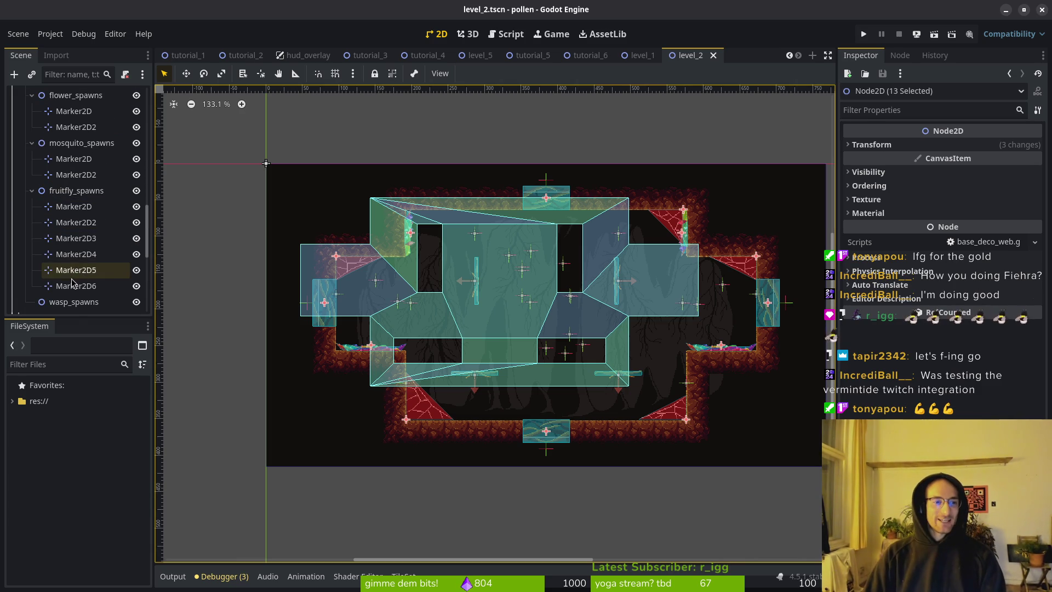
{"action": "left_click", "coordinate": [76, 285], "text": "ctrl"}
{"action": "left_click", "coordinate": [76, 269], "text": "ctrl"}
{"action": "left_click", "coordinate": [76, 253], "text": "ctrl"}
{"action": "left_click", "coordinate": [76, 238], "text": "ctrl"}
{"action": "left_click", "coordinate": [77, 222], "text": "ctrl"}
{"action": "left_click", "coordinate": [77, 174], "text": "ctrl"}
{"action": "left_click", "coordinate": [76, 159], "text": "ctrl"}
{"action": "scroll", "coordinate": [76, 164], "scroll_direction": "up", "scroll_amount": 3}
{"action": "left_click", "coordinate": [77, 266], "text": "ctrl"}
{"action": "left_click", "coordinate": [71, 252], "text": "ctrl"}
{"action": "left_click", "coordinate": [62, 219], "text": "ctrl"}
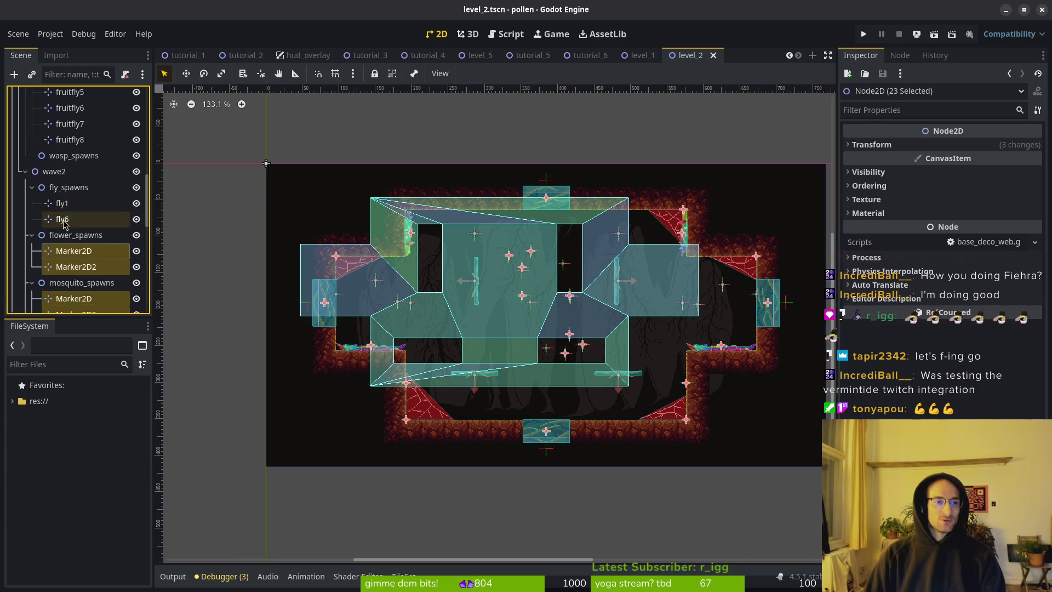
{"action": "left_click", "coordinate": [62, 203], "text": "ctrl"}
- Add fruitfly1 through fruitfly8, three more mosquito_spawns markers and flower Marker2D, Marker2D2 to the selection
{"action": "scroll", "coordinate": [71, 219], "scroll_direction": "up", "scroll_amount": 3}
{"action": "left_click", "coordinate": [70, 252], "text": "ctrl"}
{"action": "left_click", "coordinate": [70, 252], "text": "ctrl"}
{"action": "left_click", "coordinate": [70, 237], "text": "ctrl"}
{"action": "left_click", "coordinate": [70, 220], "text": "ctrl"}
{"action": "left_click", "coordinate": [70, 204], "text": "ctrl"}
{"action": "left_click", "coordinate": [70, 189], "text": "ctrl"}
{"action": "left_click", "coordinate": [70, 172], "text": "ctrl"}
{"action": "left_click", "coordinate": [70, 156], "text": "ctrl"}
{"action": "left_click", "coordinate": [70, 141], "text": "ctrl"}
{"action": "scroll", "coordinate": [70, 170], "scroll_direction": "up", "scroll_amount": 3}
{"action": "left_click", "coordinate": [74, 249], "text": "ctrl"}
{"action": "left_click", "coordinate": [74, 233], "text": "ctrl"}
{"action": "left_click", "coordinate": [74, 217], "text": "ctrl"}
{"action": "left_click", "coordinate": [74, 185], "text": "ctrl"}
{"action": "left_click", "coordinate": [74, 170], "text": "ctrl"}
- Add 1wayMedium through 1wayMedium4 to the selection and frame the selected nodes
{"action": "scroll", "coordinate": [71, 192], "scroll_direction": "up", "scroll_amount": 5}
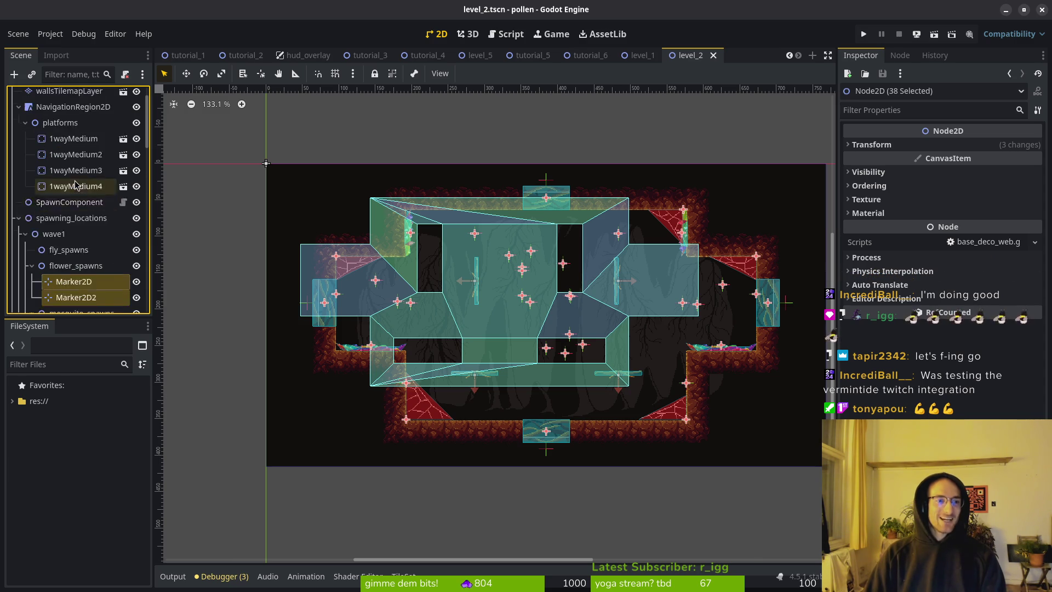
{"action": "left_click", "coordinate": [71, 214], "text": "ctrl"}
{"action": "left_click", "coordinate": [75, 198], "text": "ctrl"}
{"action": "left_click", "coordinate": [75, 182], "text": "ctrl"}
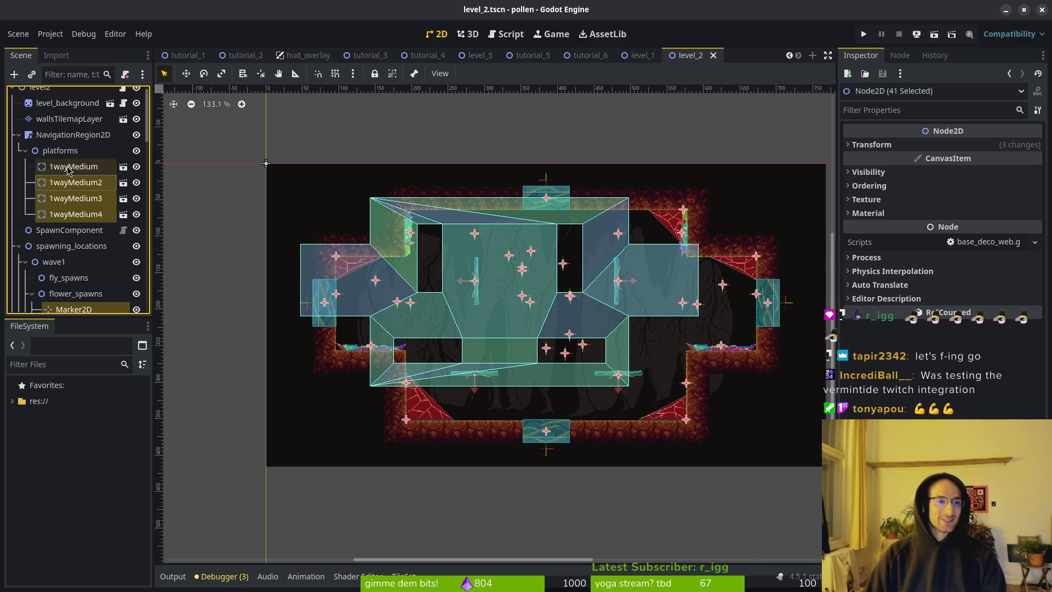
{"action": "left_click", "coordinate": [73, 166], "text": "ctrl"}
{"action": "scroll", "coordinate": [74, 166], "scroll_direction": "up", "scroll_amount": 1}
{"action": "key", "text": "f"}
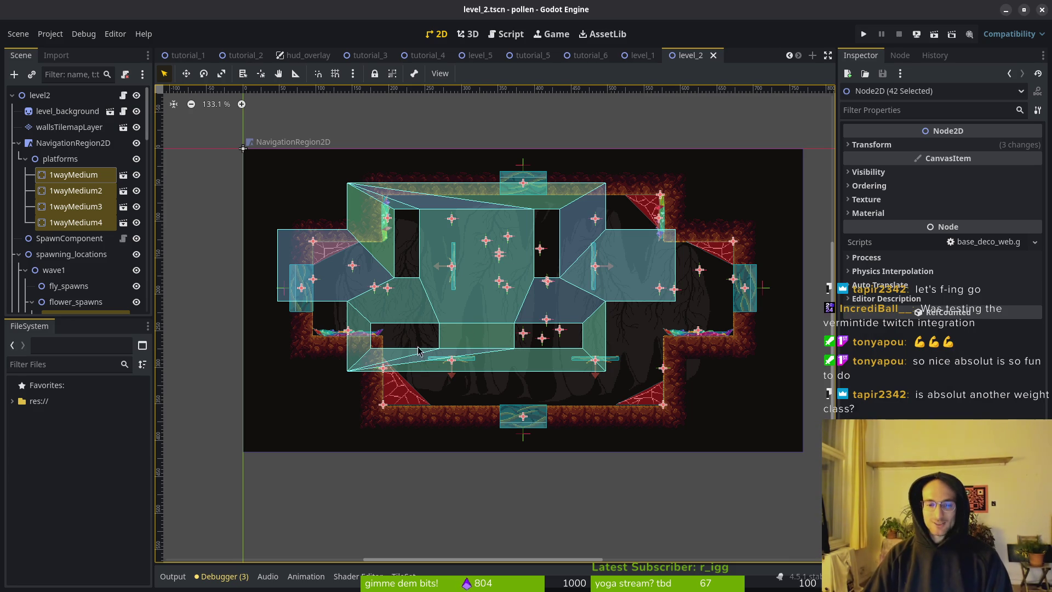
- Nudge the 42 selected nodes down one pixel, deselect them, and save level_2
{"action": "left_click_drag", "start_coordinate": [419, 351], "coordinate": [513, 377]}
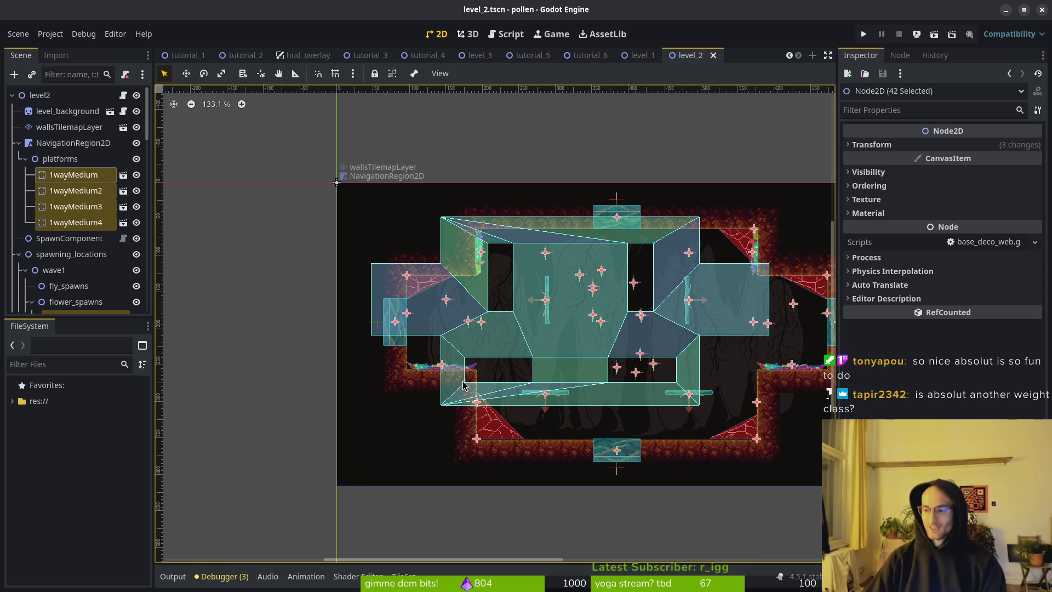
{"action": "scroll", "coordinate": [526, 331], "scroll_direction": "up", "scroll_amount": 5}
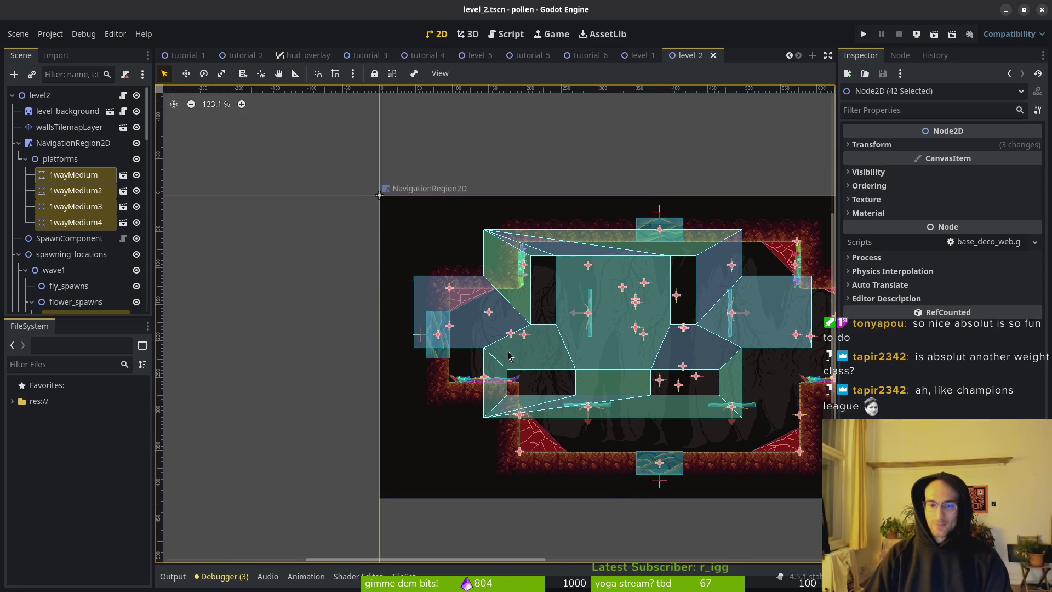
{"action": "left_click_drag", "start_coordinate": [488, 326], "coordinate": [429, 299]}
{"action": "scroll", "coordinate": [389, 290], "scroll_direction": "up", "scroll_amount": 9}
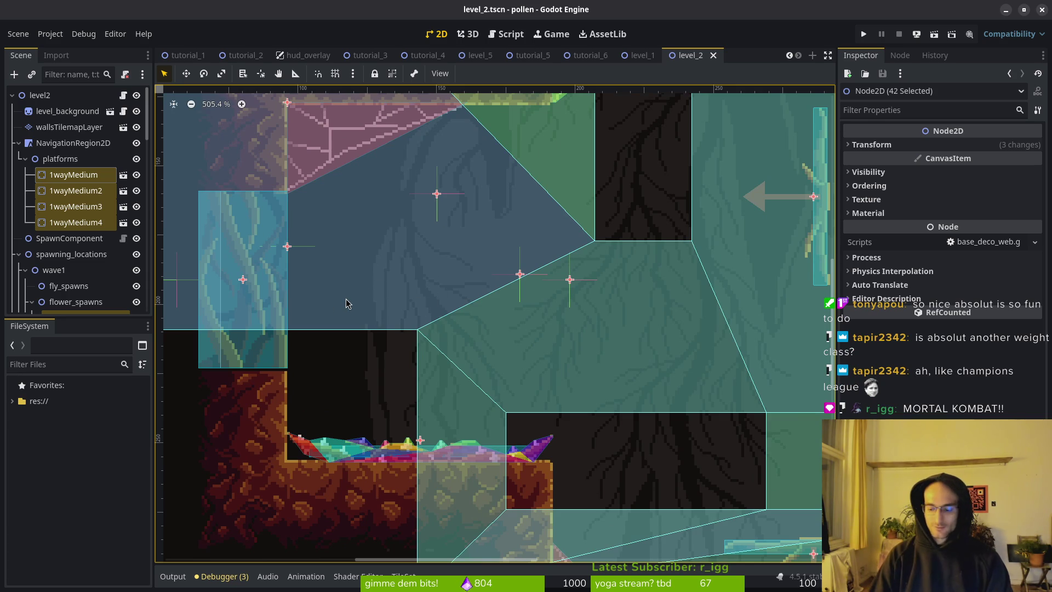
{"action": "key", "text": "Down"}
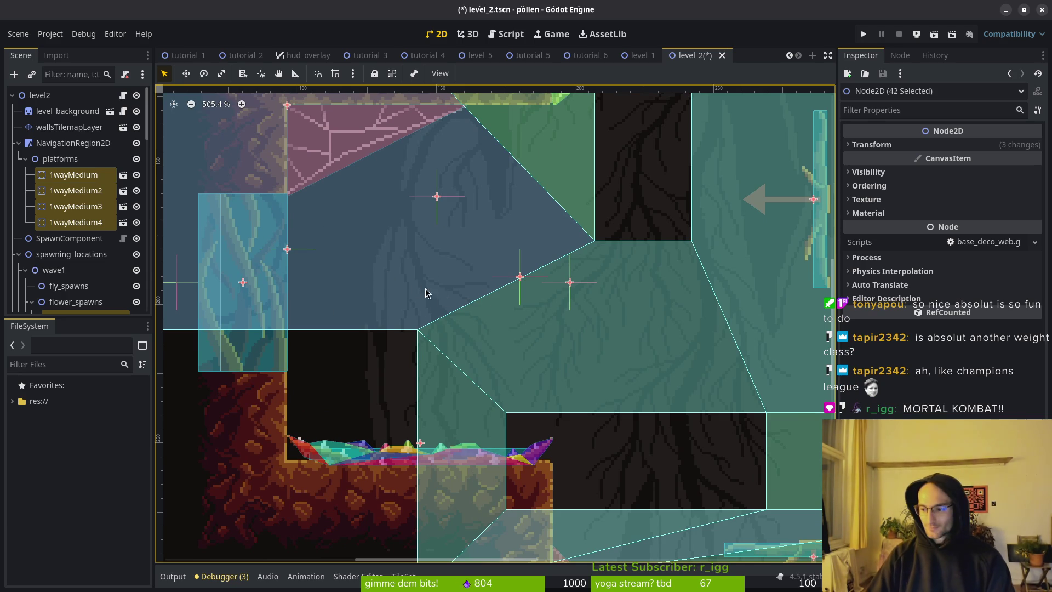
{"action": "left_click", "coordinate": [509, 311]}
{"action": "scroll", "coordinate": [514, 313], "scroll_direction": "down", "scroll_amount": 11}
{"action": "key", "text": "ctrl+s"}
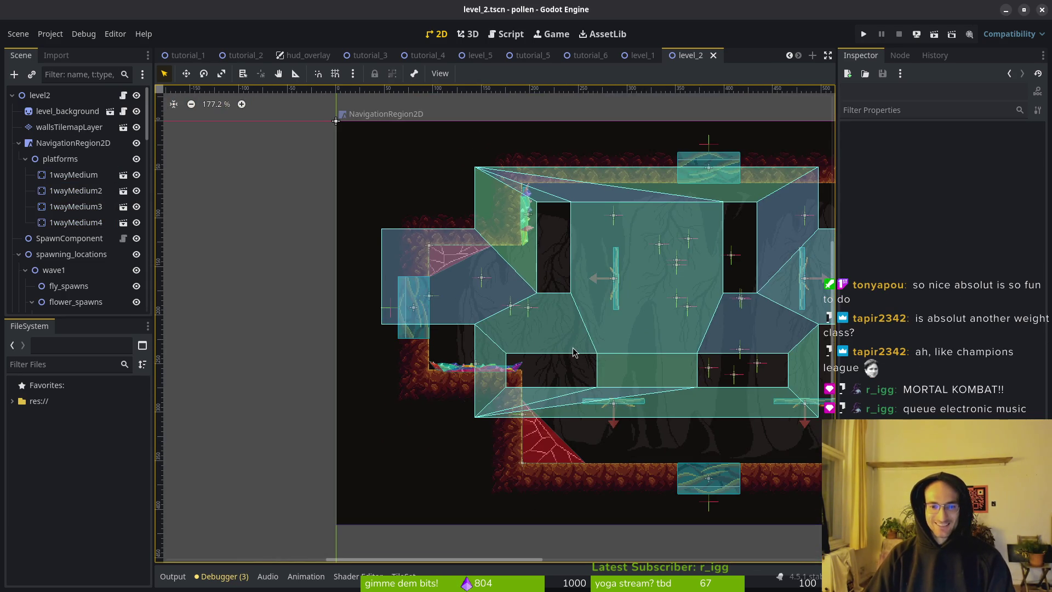
- Pan across the level and bring up the quick resource search
{"action": "left_click_drag", "start_coordinate": [627, 353], "coordinate": [460, 336]}
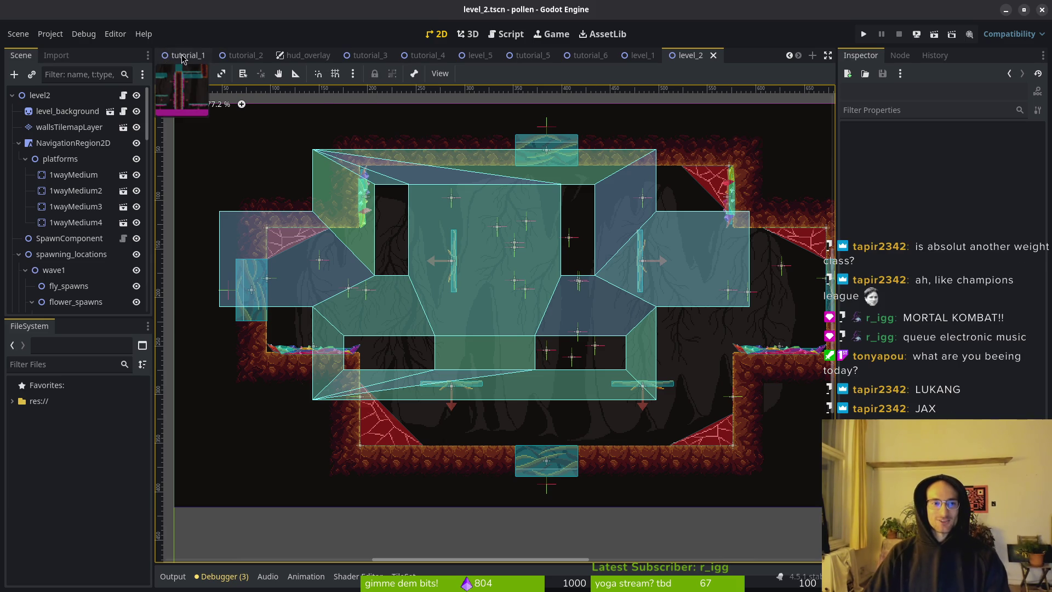
{"action": "scroll", "coordinate": [557, 279], "scroll_direction": "down", "scroll_amount": 5}
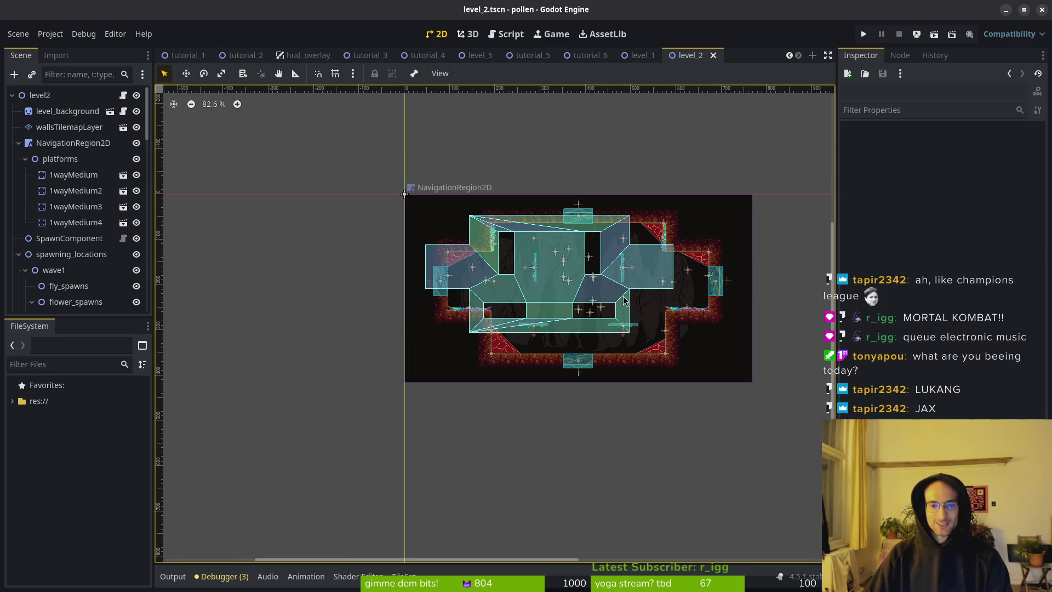
{"action": "scroll", "coordinate": [548, 252], "scroll_direction": "up", "scroll_amount": 4}
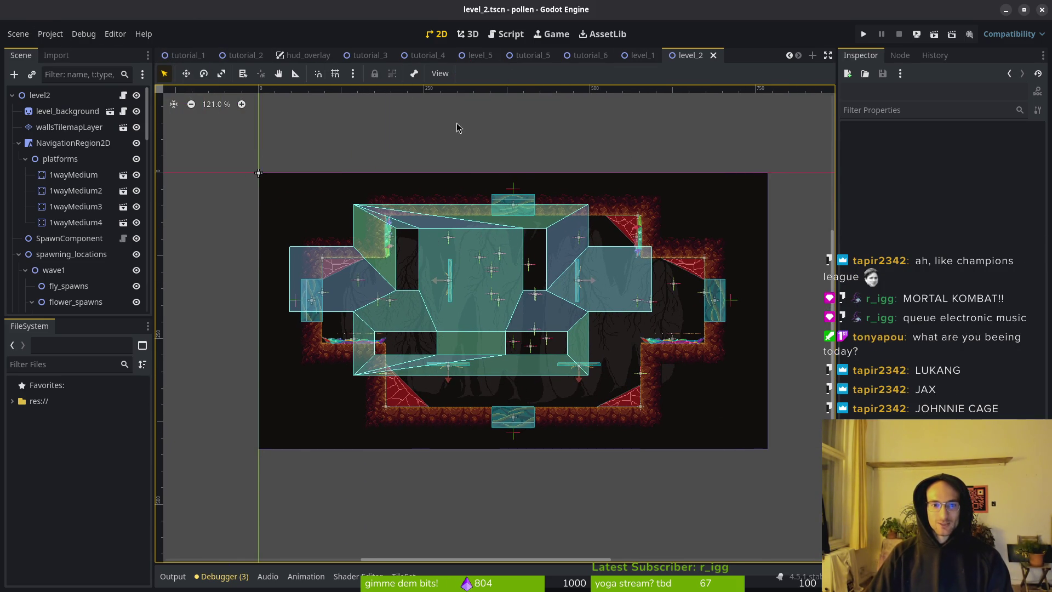
{"action": "key", "text": "alt+shift+o"}
{"action": "type", "text": "level3ts"}
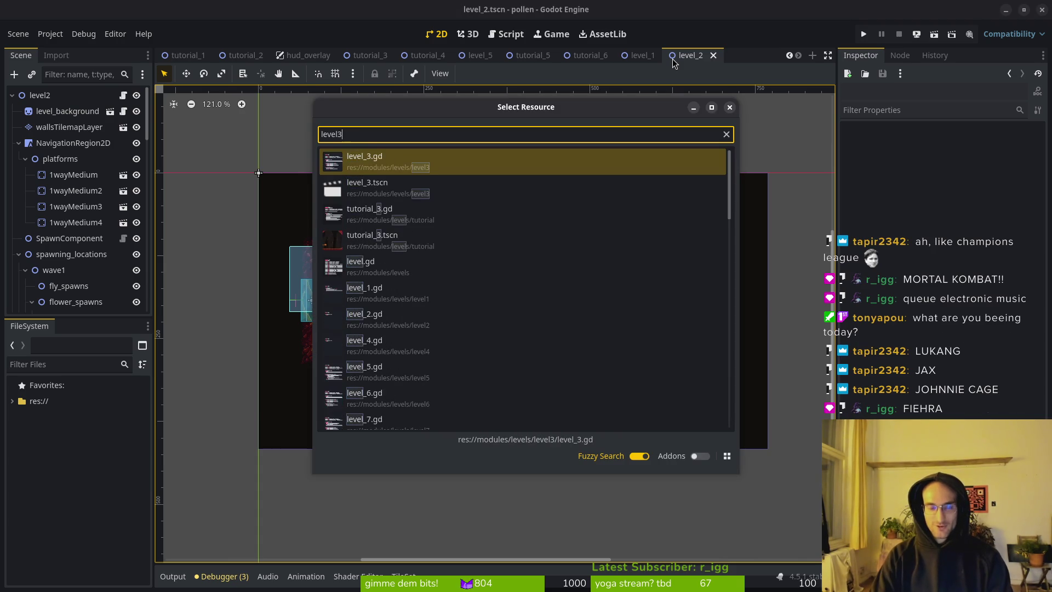
{"action": "key", "text": "Return"}
{"action": "scroll", "coordinate": [563, 296], "scroll_direction": "down", "scroll_amount": 3}
{"action": "scroll", "coordinate": [563, 297], "scroll_direction": "up", "scroll_amount": 3}
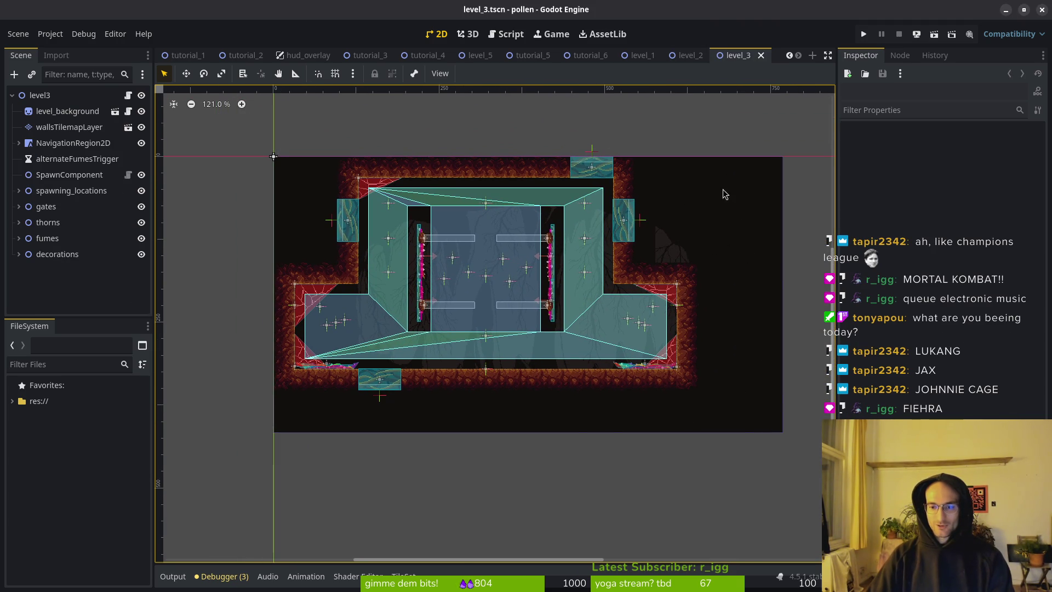
{"action": "mouse_move", "coordinate": [593, 294]}
{"action": "left_mouse_down"}
{"action": "mouse_move", "coordinate": [591, 331]}
{"action": "mouse_move", "coordinate": [655, 415]}
{"action": "mouse_move", "coordinate": [711, 465]}
{"action": "left_mouse_up"}
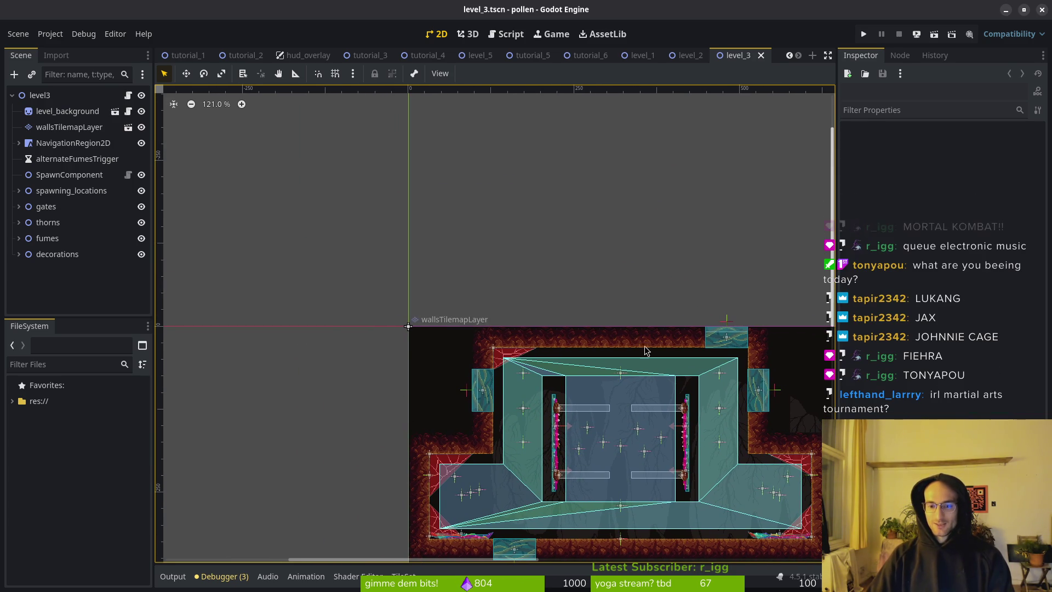
{"action": "scroll", "coordinate": [821, 543], "scroll_direction": "down", "scroll_amount": 5}
{"action": "scroll", "coordinate": [821, 543], "scroll_direction": "right", "scroll_amount": 5}
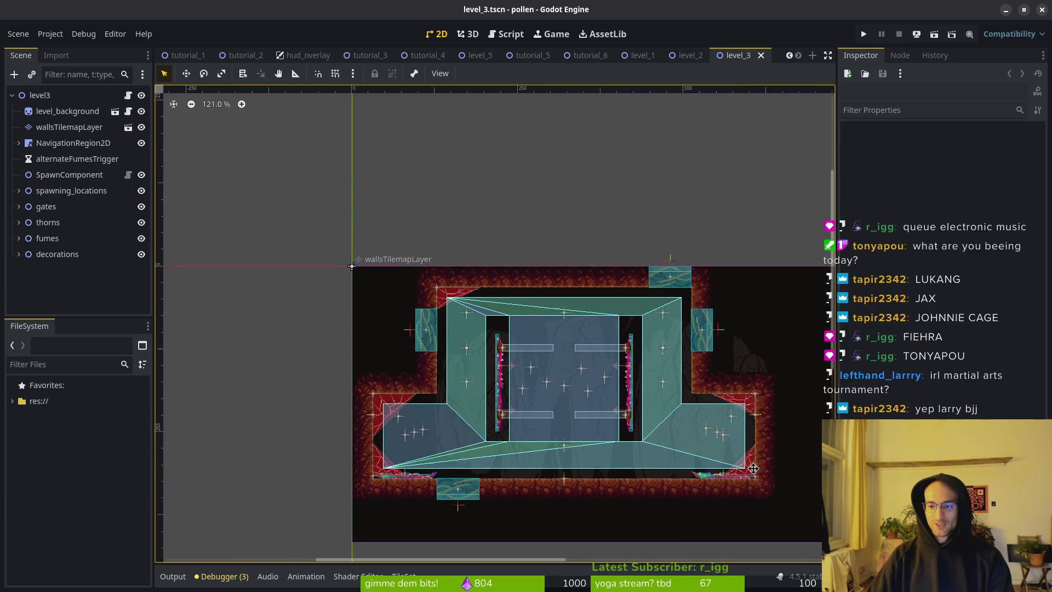
{"action": "scroll", "coordinate": [689, 416], "scroll_direction": "right", "scroll_amount": 2}
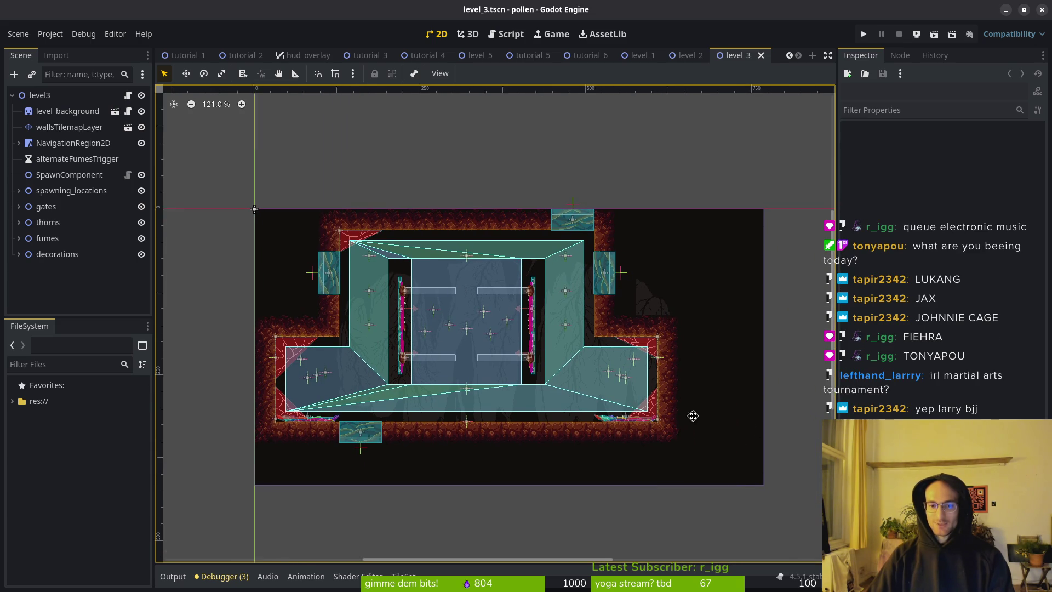
{"action": "scroll", "coordinate": [761, 336], "scroll_direction": "left", "scroll_amount": 3}
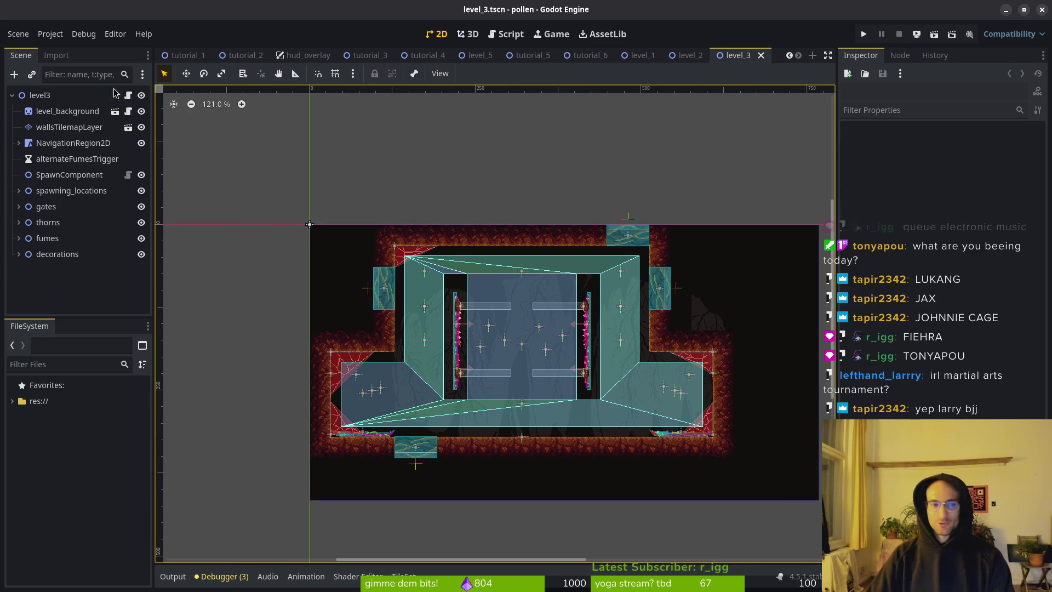
{"action": "left_click", "coordinate": [72, 127]}
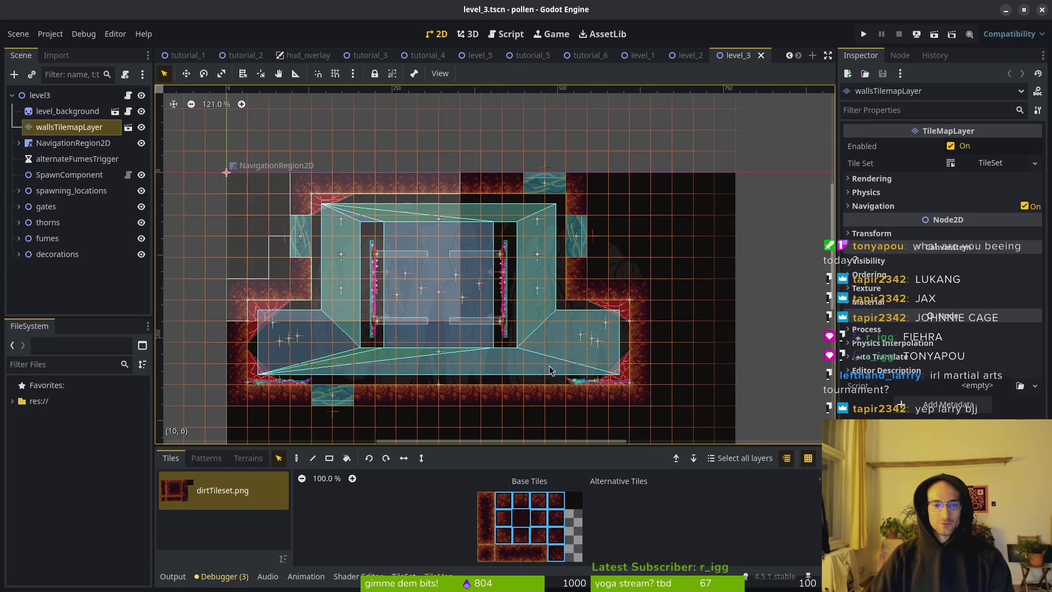
- Clear the wallsTilemapLayer selection and save level_3.tscn, saving it again later
{"action": "scroll", "coordinate": [740, 383], "scroll_direction": "down", "scroll_amount": 5}
{"action": "scroll", "coordinate": [740, 382], "scroll_direction": "right", "scroll_amount": 2}
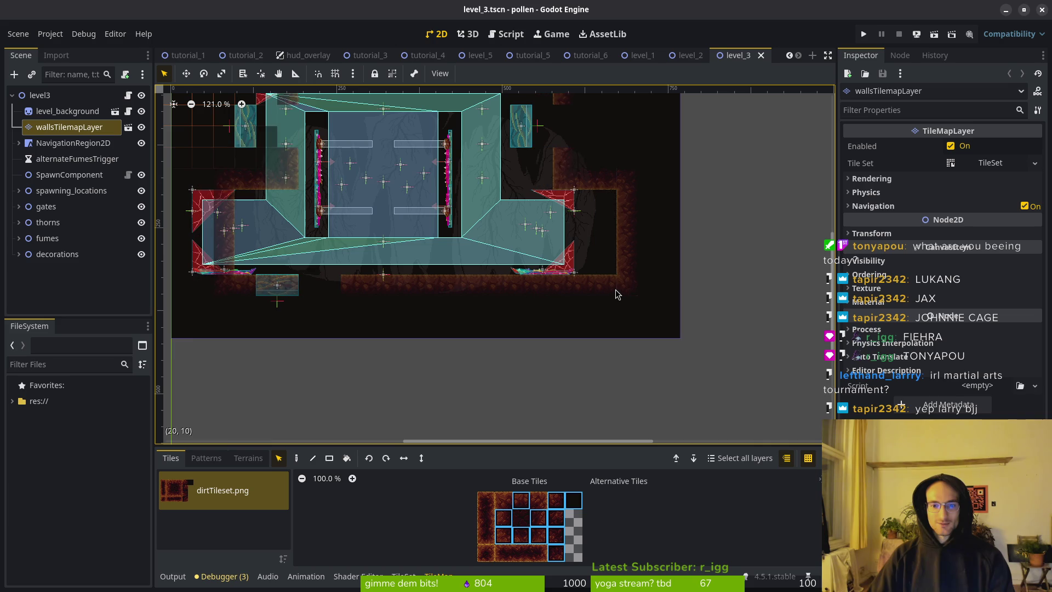
{"action": "scroll", "coordinate": [618, 304], "scroll_direction": "down", "scroll_amount": 3}
{"action": "key", "text": "Escape"}
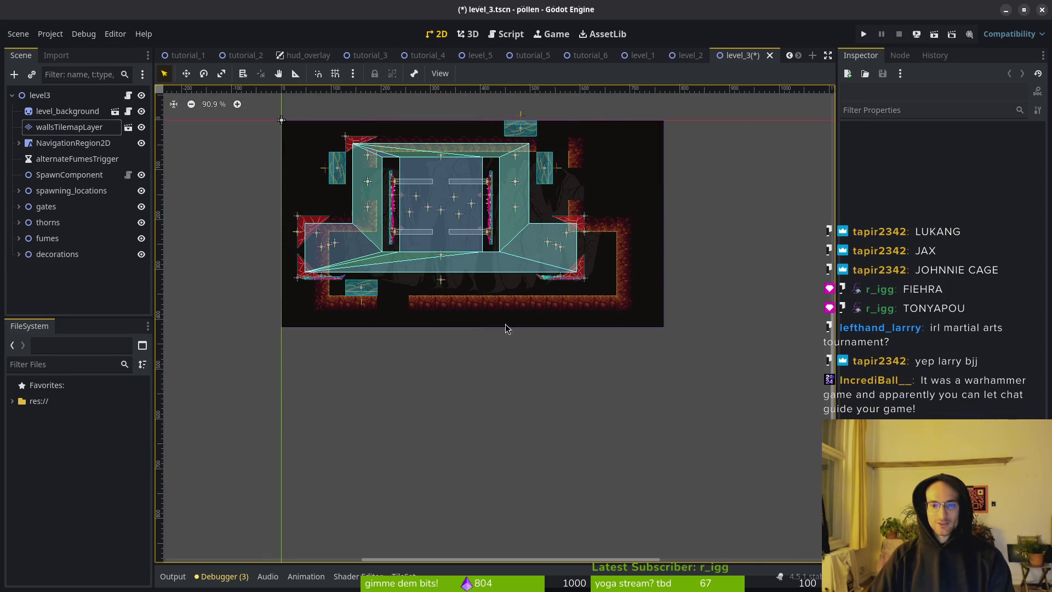
{"action": "scroll", "coordinate": [581, 310], "scroll_direction": "up", "scroll_amount": 2}
{"action": "scroll", "coordinate": [580, 310], "scroll_direction": "right", "scroll_amount": 2}
{"action": "key", "text": "ctrl+s"}
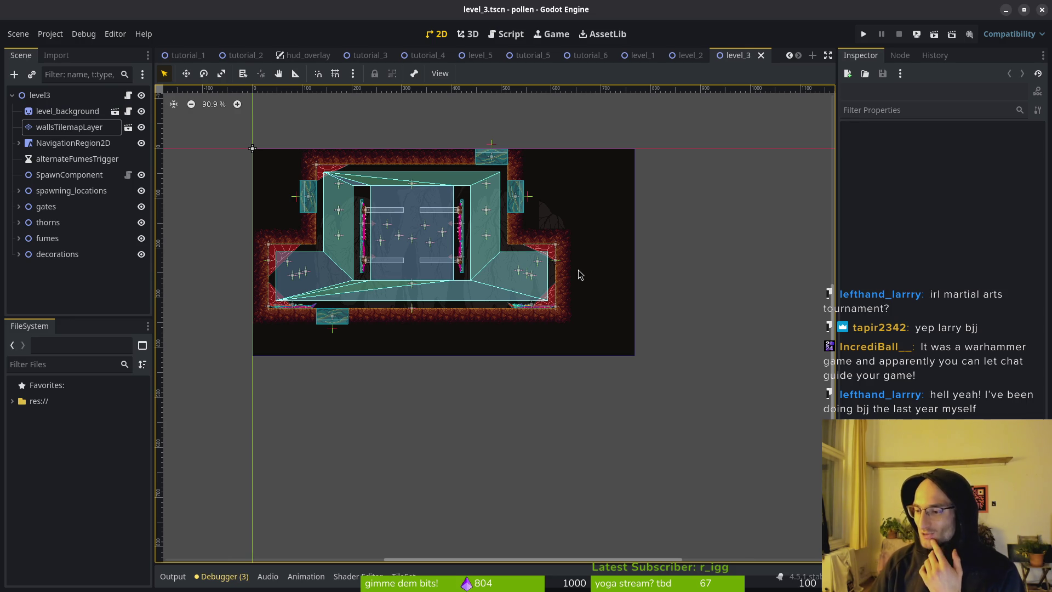
{"action": "key", "text": "ctrl+s"}
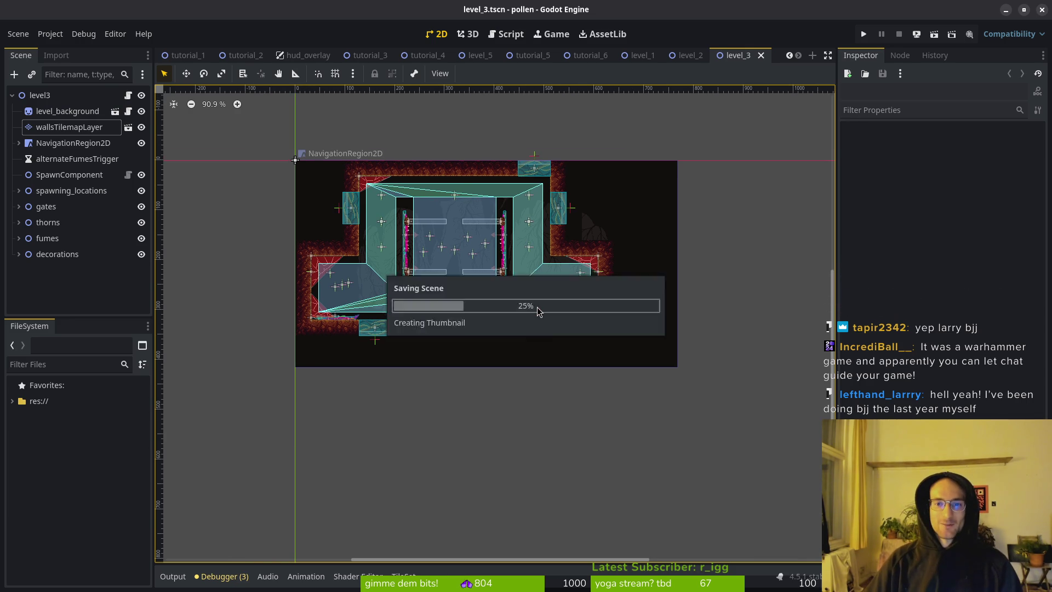
- Switch to the level_2 scene and select NavigationRegion2D for polygon editing
{"action": "left_click", "coordinate": [690, 56]}
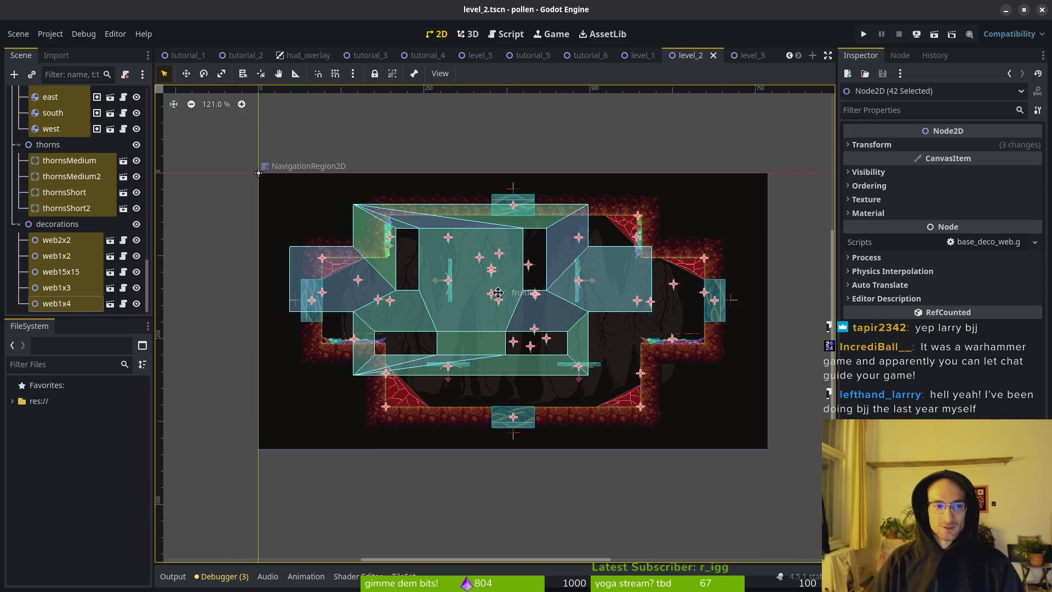
{"action": "scroll", "coordinate": [324, 233], "scroll_direction": "up", "scroll_amount": 9}
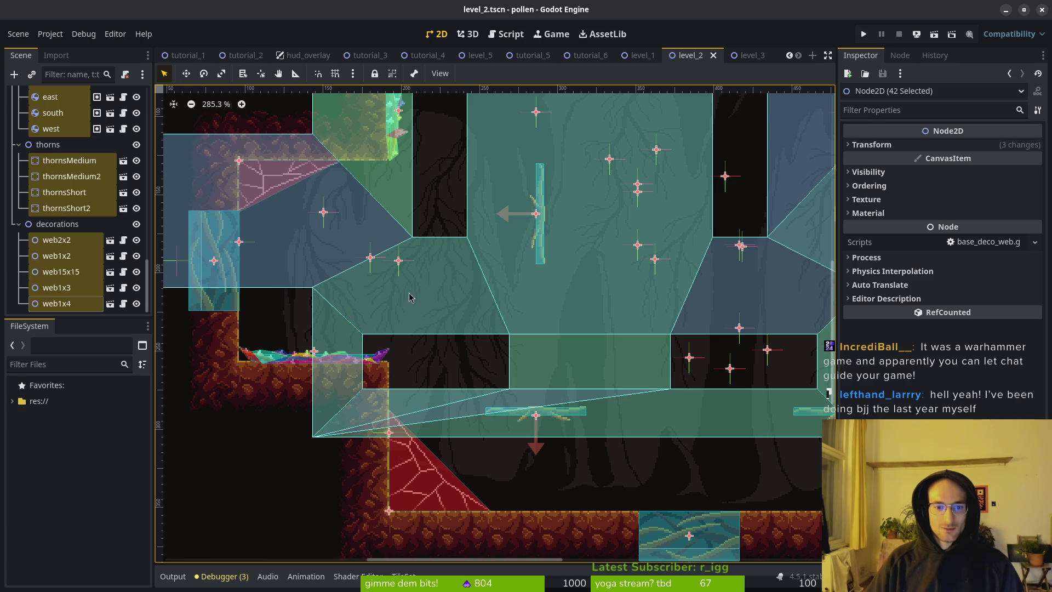
{"action": "scroll", "coordinate": [409, 298], "scroll_direction": "down", "scroll_amount": 6}
{"action": "left_click", "coordinate": [427, 245]}
{"action": "scroll", "coordinate": [427, 245], "scroll_direction": "up", "scroll_amount": 2}
{"action": "left_click", "coordinate": [468, 245]}
{"action": "scroll", "coordinate": [394, 211], "scroll_direction": "up", "scroll_amount": 12}
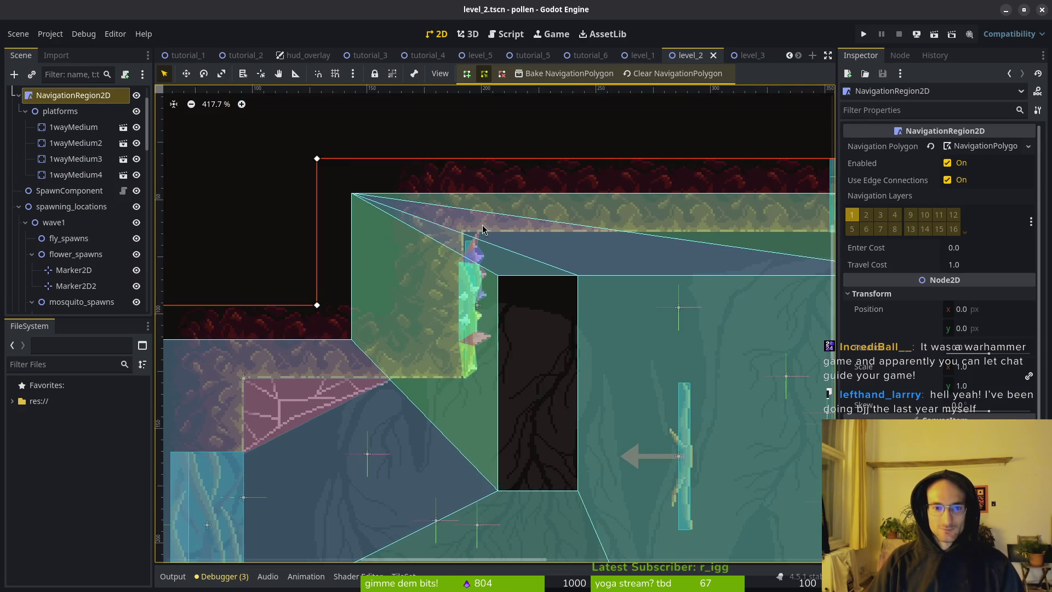
{"action": "left_click", "coordinate": [488, 260]}
{"action": "left_click", "coordinate": [639, 308]}
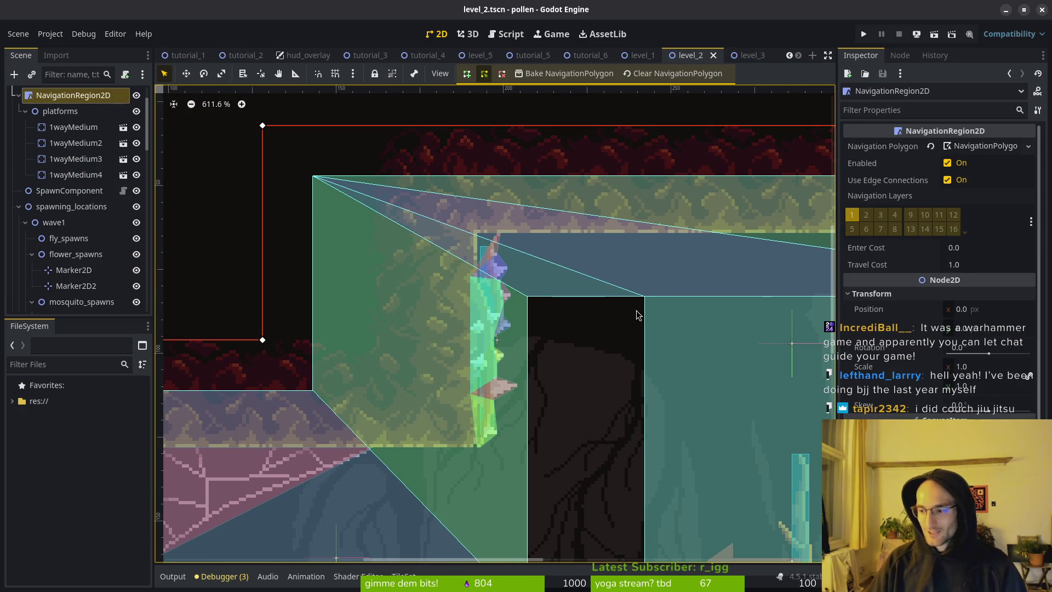
- Drag navigation polygon vertex 11 beside the thorns, then switch to the browser window
{"action": "scroll", "coordinate": [668, 308], "scroll_direction": "left", "scroll_amount": 2}
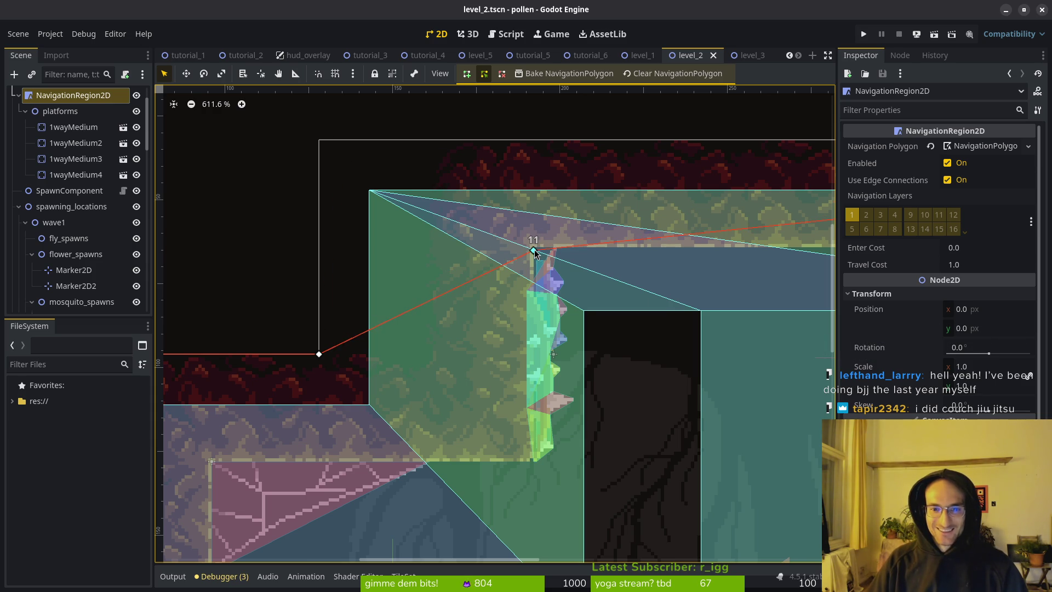
{"action": "scroll", "coordinate": [534, 253], "scroll_direction": "up", "scroll_amount": 4}
{"action": "left_click_drag", "start_coordinate": [534, 252], "coordinate": [566, 254]}
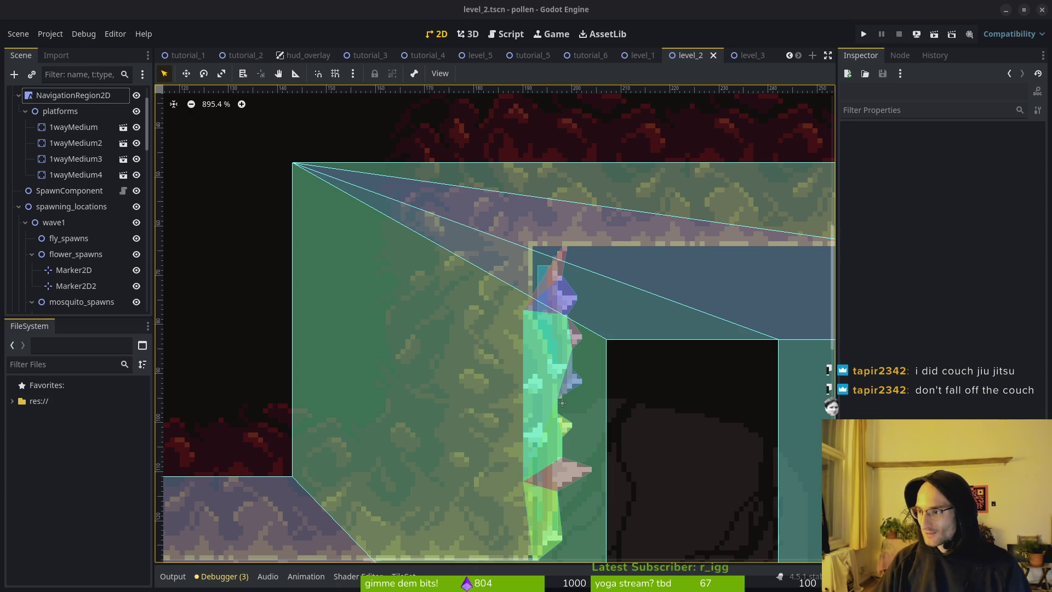
{"action": "key", "text": "alt+Tab"}
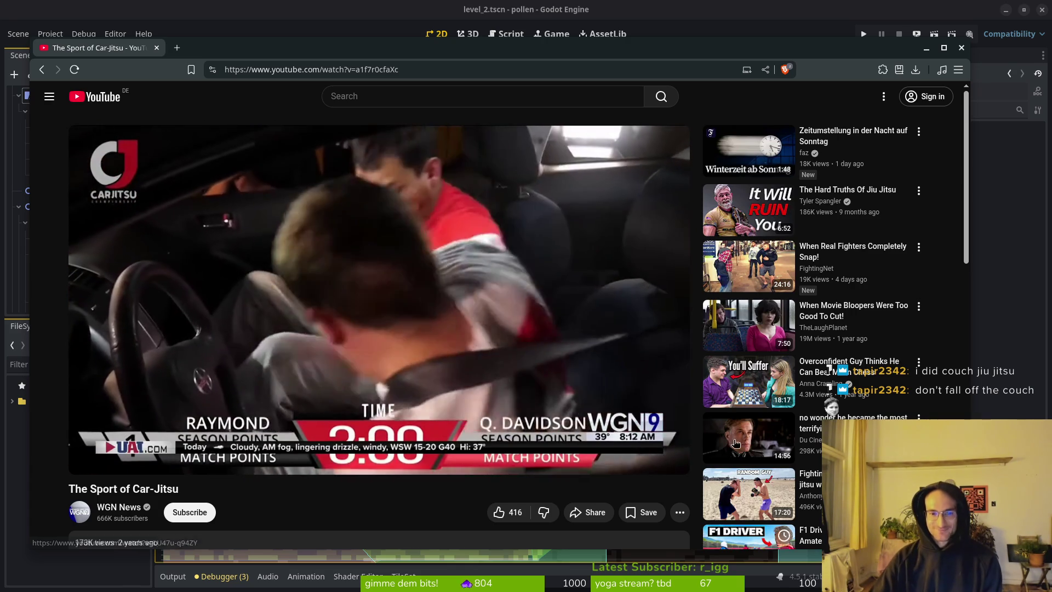
- Put the video in theater view, skip to about 1:08, and search YouTube for 'carjitsu'
{"action": "left_click", "coordinate": [641, 461]}
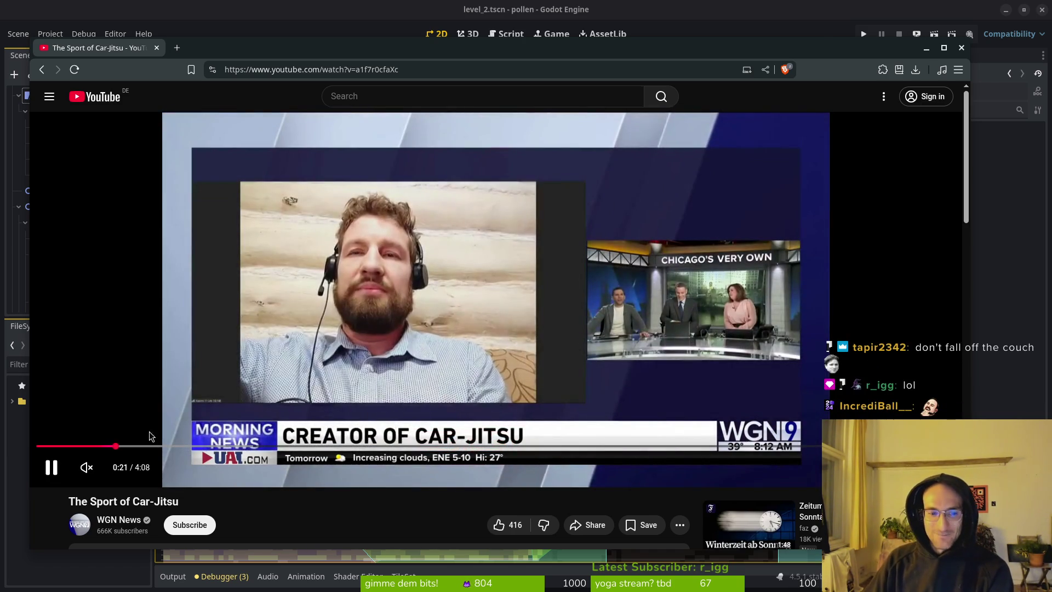
{"action": "mouse_move", "coordinate": [151, 439]}
{"action": "left_mouse_down"}
{"action": "mouse_move", "coordinate": [307, 447]}
{"action": "mouse_move", "coordinate": [292, 449]}
{"action": "left_mouse_up"}
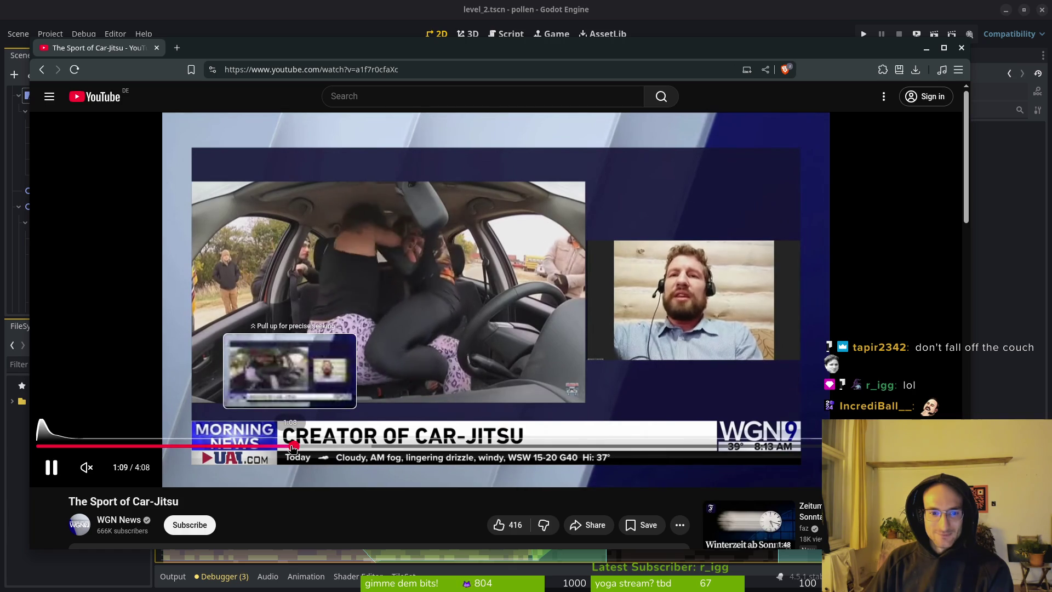
{"action": "left_click", "coordinate": [383, 96]}
{"action": "type", "text": "carj"}
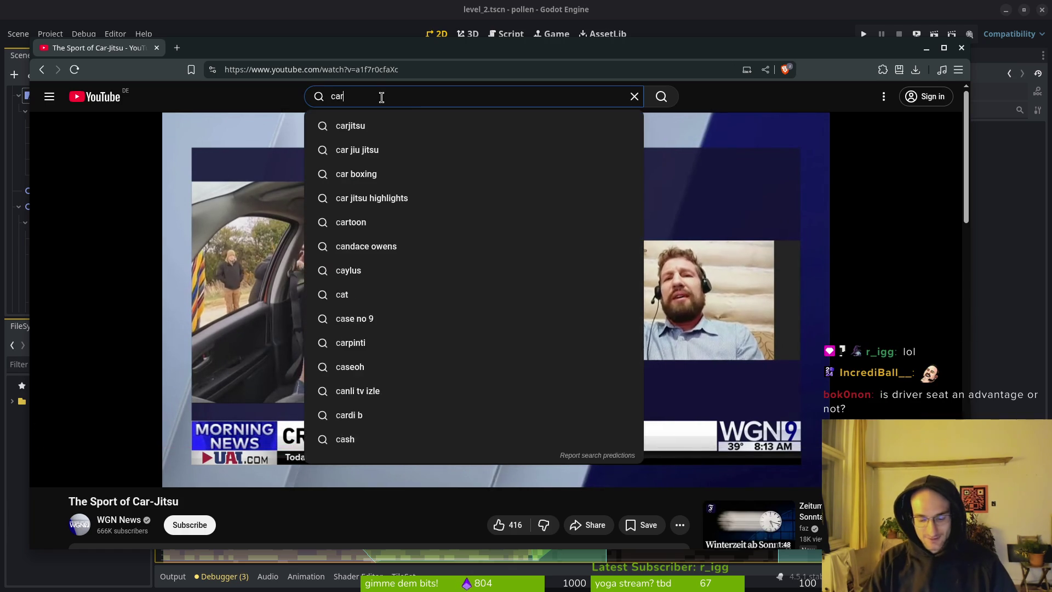
{"action": "type", "text": "itsu"}
{"action": "key", "text": "Return"}
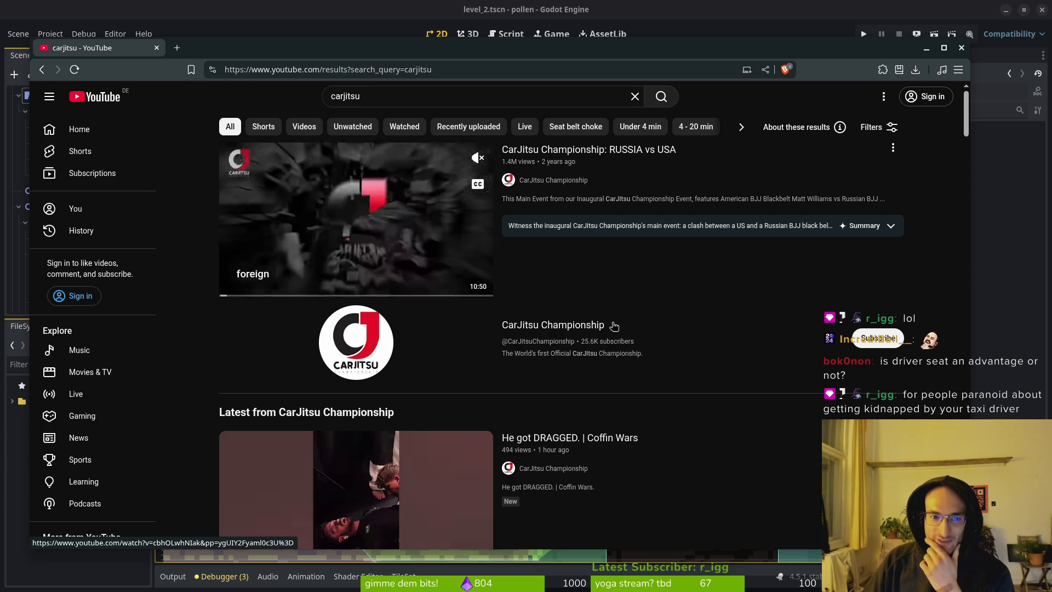
- Watch the RUSSIA vs USA championship video, skipping ahead to about 1:39, then return to Godot
{"action": "scroll", "coordinate": [688, 287], "scroll_direction": "down", "scroll_amount": 3}
{"action": "scroll", "coordinate": [689, 287], "scroll_direction": "up", "scroll_amount": 3}
{"action": "left_click", "coordinate": [402, 306]}
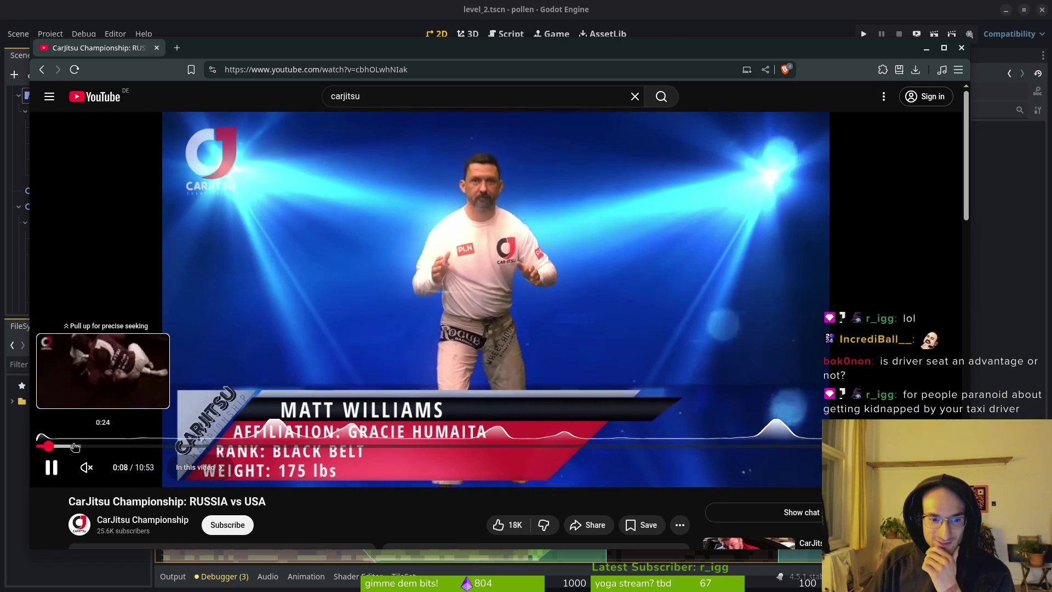
{"action": "left_click", "coordinate": [74, 446]}
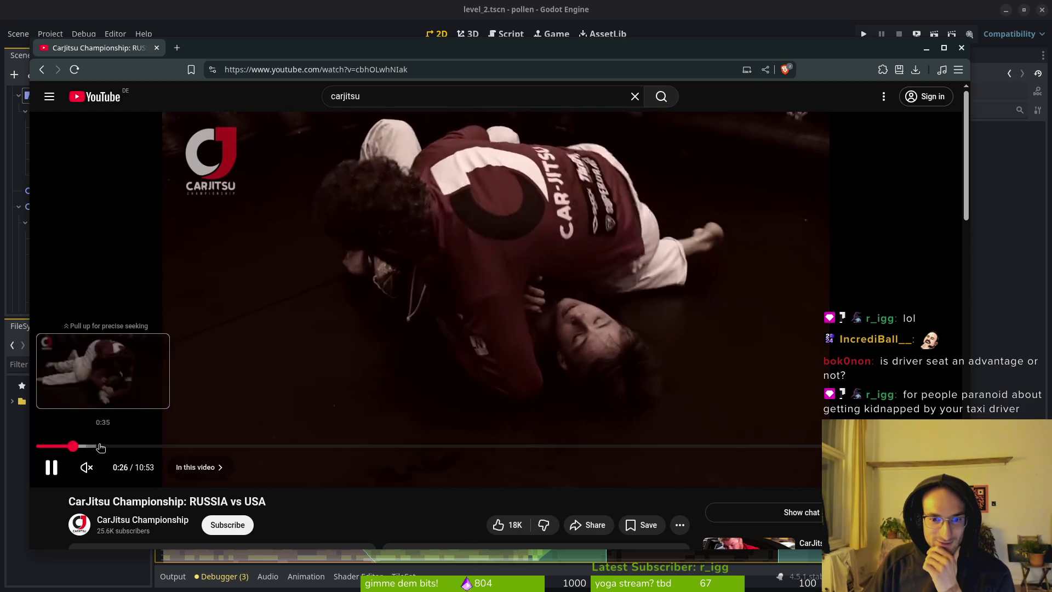
{"action": "left_click", "coordinate": [126, 447]}
{"action": "left_click", "coordinate": [166, 447]}
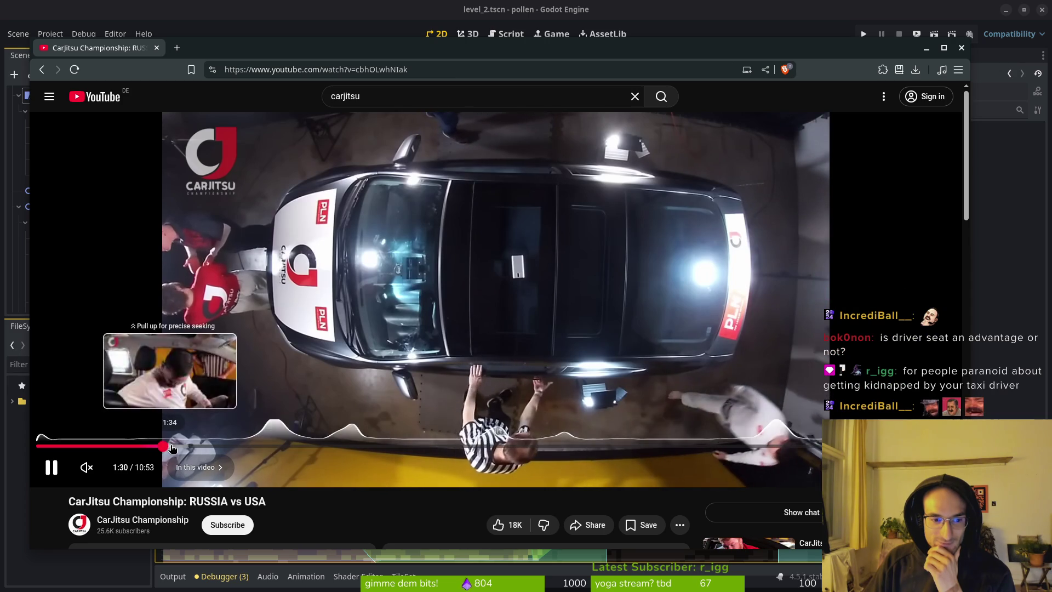
{"action": "left_click", "coordinate": [172, 447]}
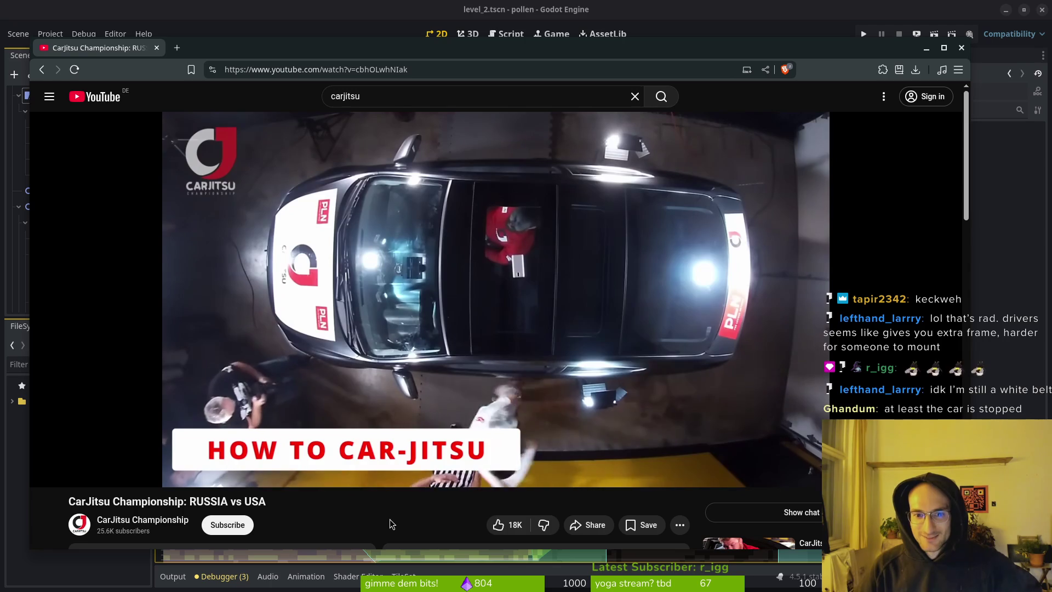
{"action": "left_click", "coordinate": [258, 6]}
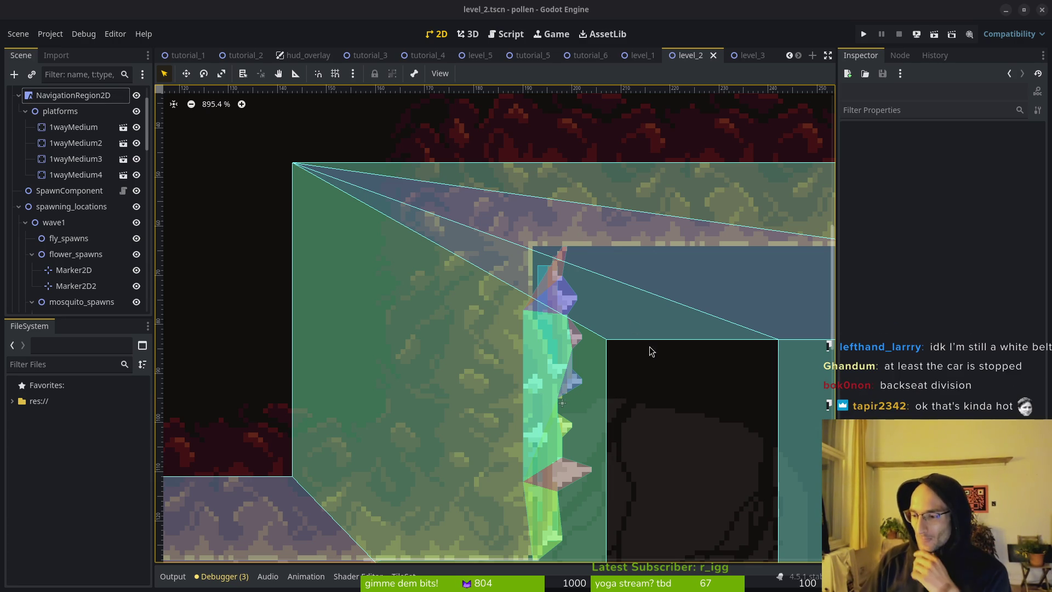
- Move polygon vertex 10 to the ledge's bottom corner and vertex 9 onto the red slope's edge
{"action": "scroll", "coordinate": [630, 353], "scroll_direction": "down", "scroll_amount": 3}
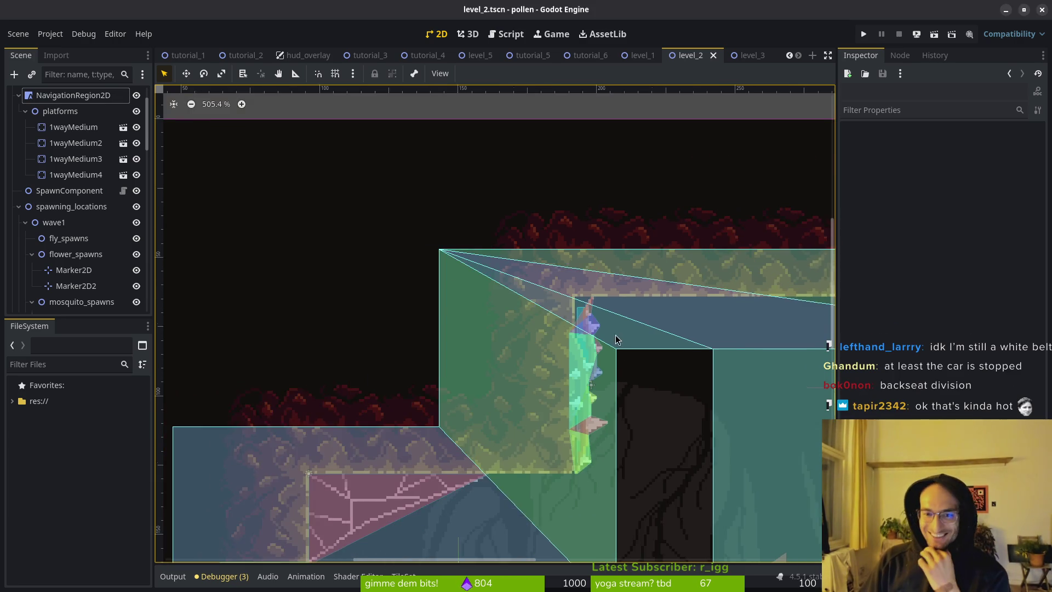
{"action": "left_click", "coordinate": [492, 296]}
{"action": "scroll", "coordinate": [386, 284], "scroll_direction": "left", "scroll_amount": 5}
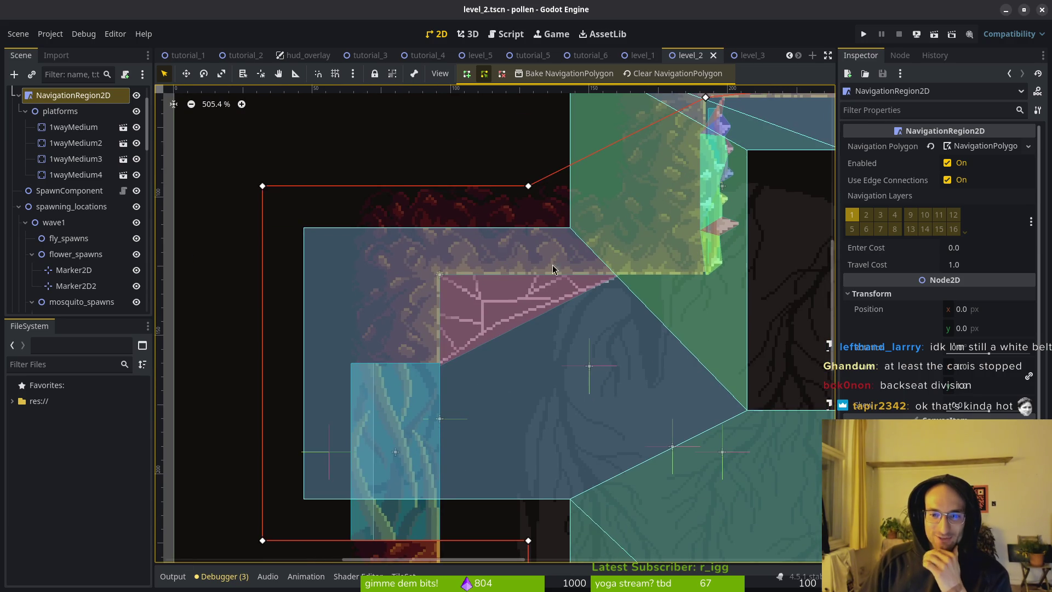
{"action": "scroll", "coordinate": [420, 274], "scroll_direction": "up", "scroll_amount": 5}
{"action": "scroll", "coordinate": [420, 274], "scroll_direction": "right", "scroll_amount": 5}
{"action": "scroll", "coordinate": [384, 258], "scroll_direction": "up", "scroll_amount": 1}
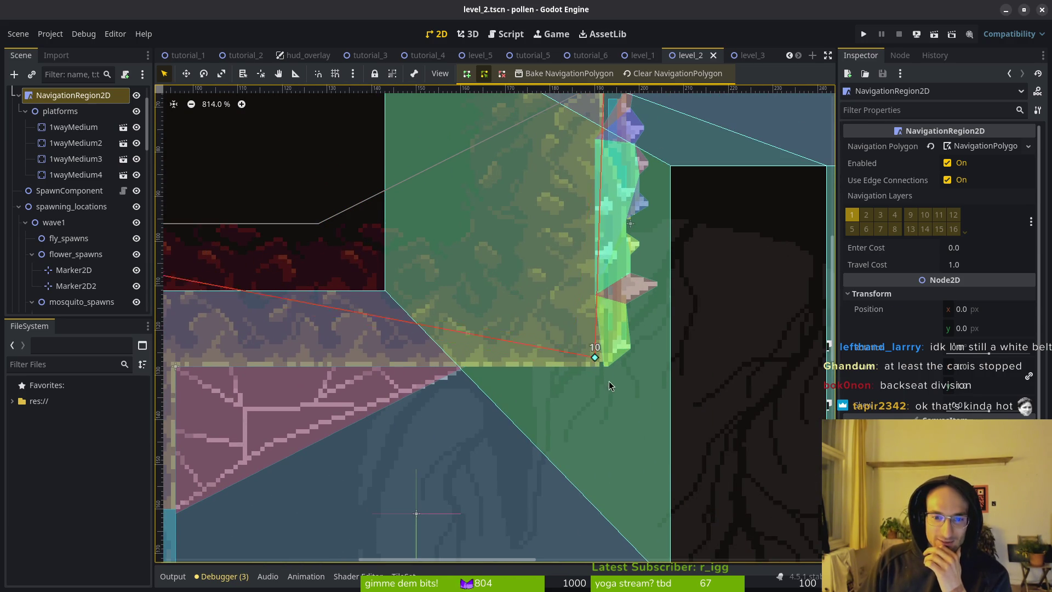
{"action": "left_click_drag", "start_coordinate": [610, 384], "coordinate": [609, 372]}
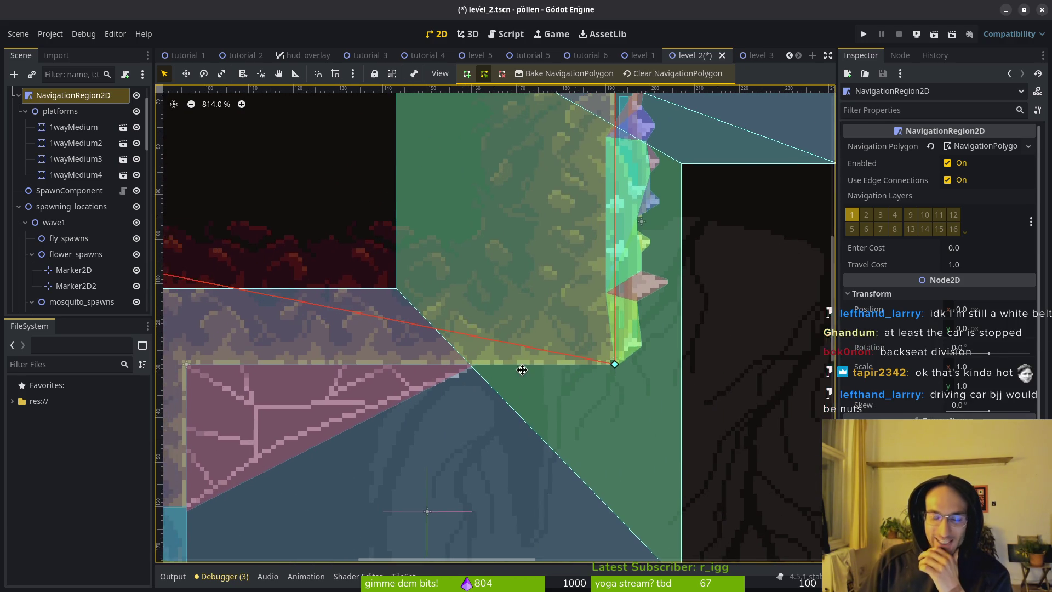
{"action": "scroll", "coordinate": [274, 169], "scroll_direction": "left", "scroll_amount": 8}
{"action": "left_click_drag", "start_coordinate": [276, 170], "coordinate": [305, 183]}
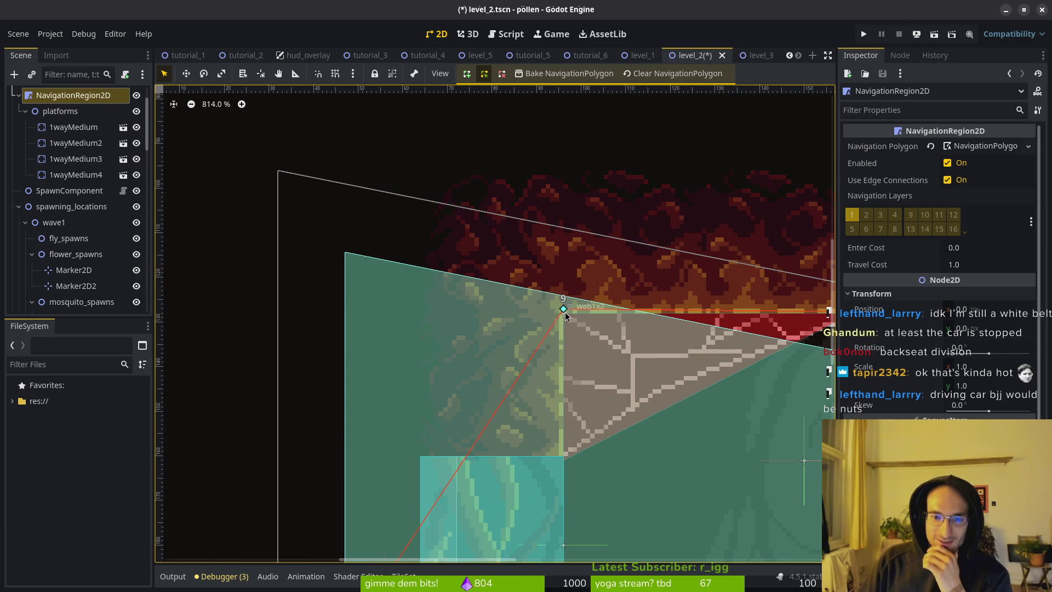
- Move vertex 8 onto the platform's top edge and snap the corner point onto the wall's bottom corner
{"action": "scroll", "coordinate": [567, 320], "scroll_direction": "down", "scroll_amount": 5}
{"action": "scroll", "coordinate": [545, 357], "scroll_direction": "down", "scroll_amount": 4}
{"action": "scroll", "coordinate": [519, 293], "scroll_direction": "up", "scroll_amount": 1}
{"action": "scroll", "coordinate": [573, 322], "scroll_direction": "down", "scroll_amount": 2}
{"action": "scroll", "coordinate": [573, 322], "scroll_direction": "down", "scroll_amount": 2}
{"action": "scroll", "coordinate": [573, 322], "scroll_direction": "right", "scroll_amount": 2}
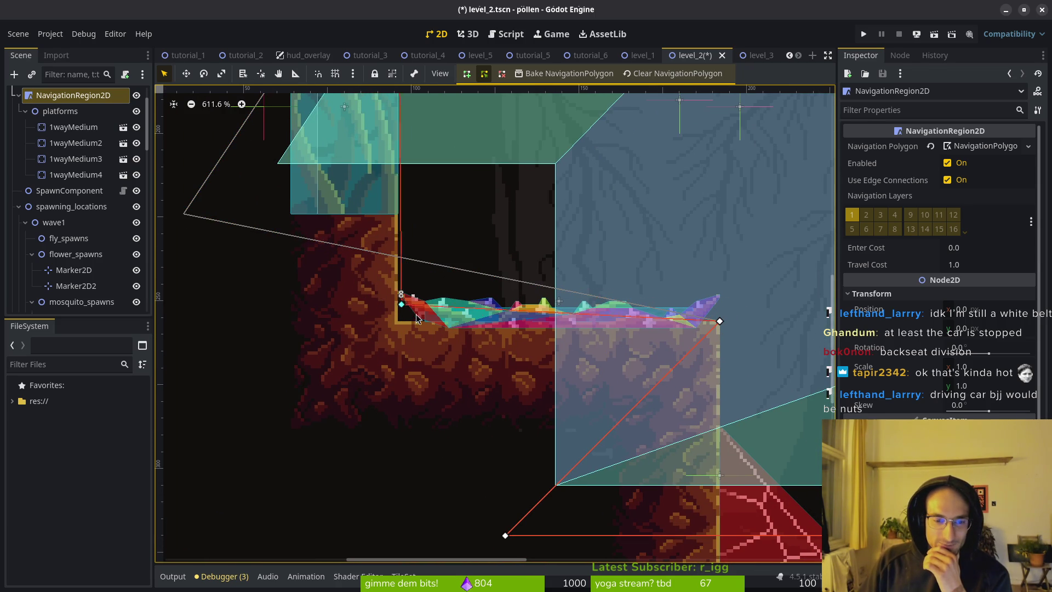
{"action": "left_click_drag", "start_coordinate": [391, 300], "coordinate": [398, 321]}
{"action": "scroll", "coordinate": [494, 338], "scroll_direction": "down", "scroll_amount": 5}
{"action": "scroll", "coordinate": [494, 339], "scroll_direction": "right", "scroll_amount": 5}
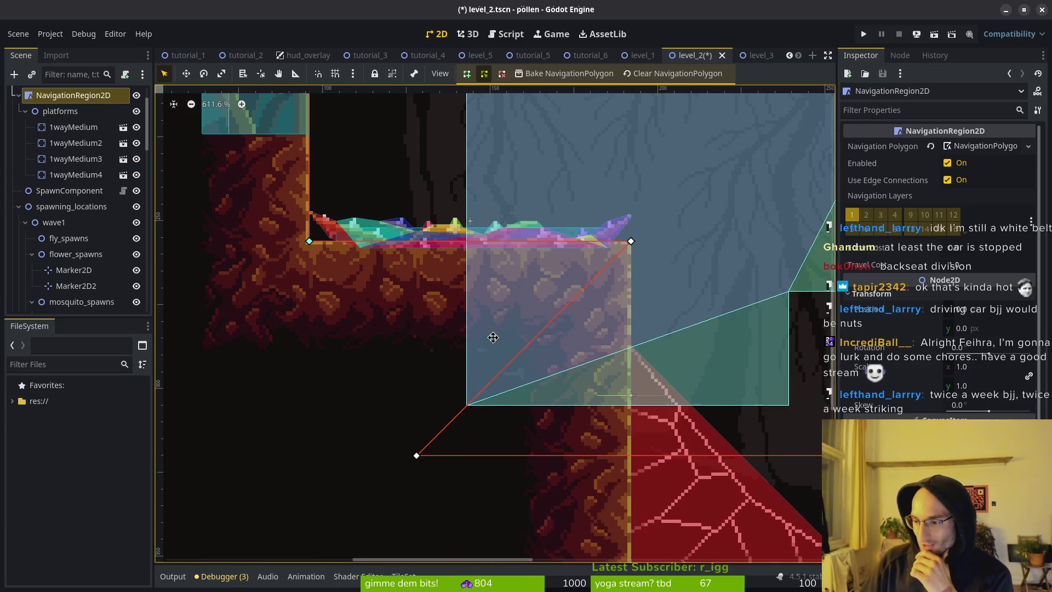
{"action": "scroll", "coordinate": [540, 373], "scroll_direction": "down", "scroll_amount": 8}
{"action": "scroll", "coordinate": [541, 372], "scroll_direction": "right", "scroll_amount": 8}
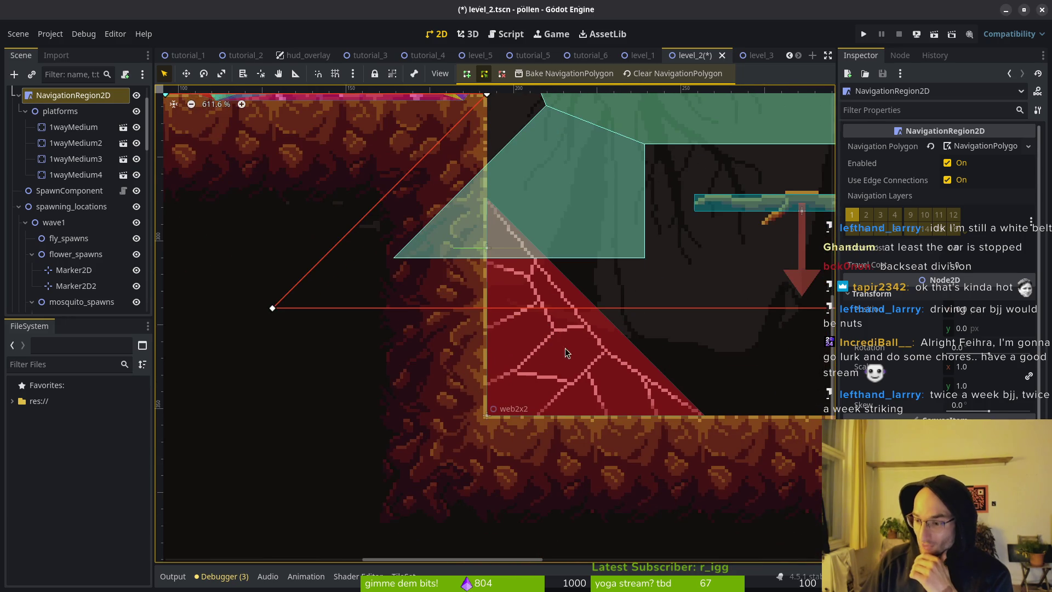
{"action": "scroll", "coordinate": [563, 349], "scroll_direction": "right", "scroll_amount": 5}
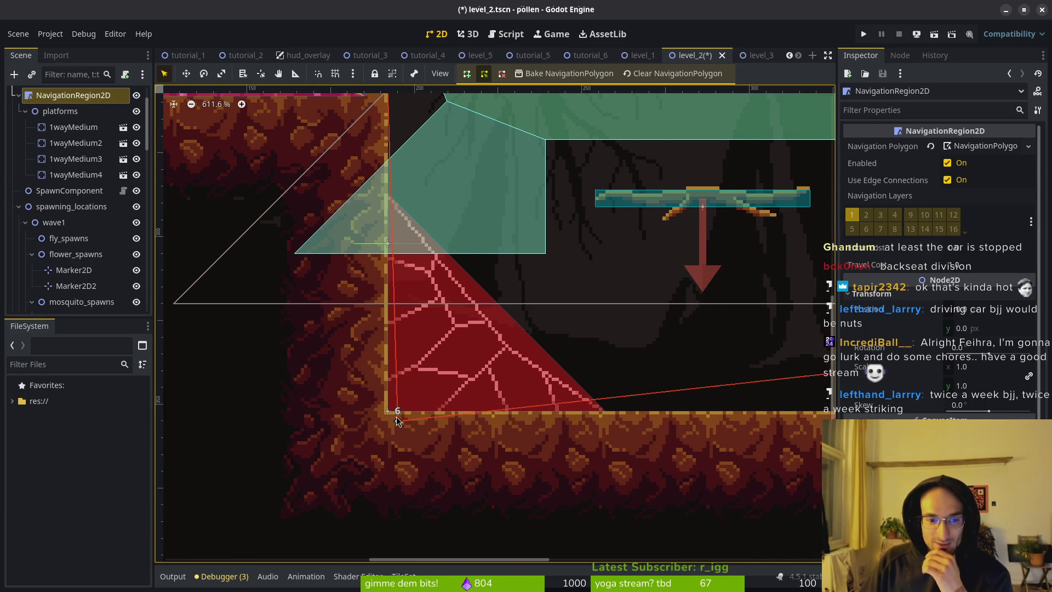
{"action": "left_click_drag", "start_coordinate": [399, 426], "coordinate": [391, 416]}
{"action": "scroll", "coordinate": [388, 417], "scroll_direction": "down", "scroll_amount": 6}
{"action": "scroll", "coordinate": [455, 337], "scroll_direction": "right", "scroll_amount": 5}
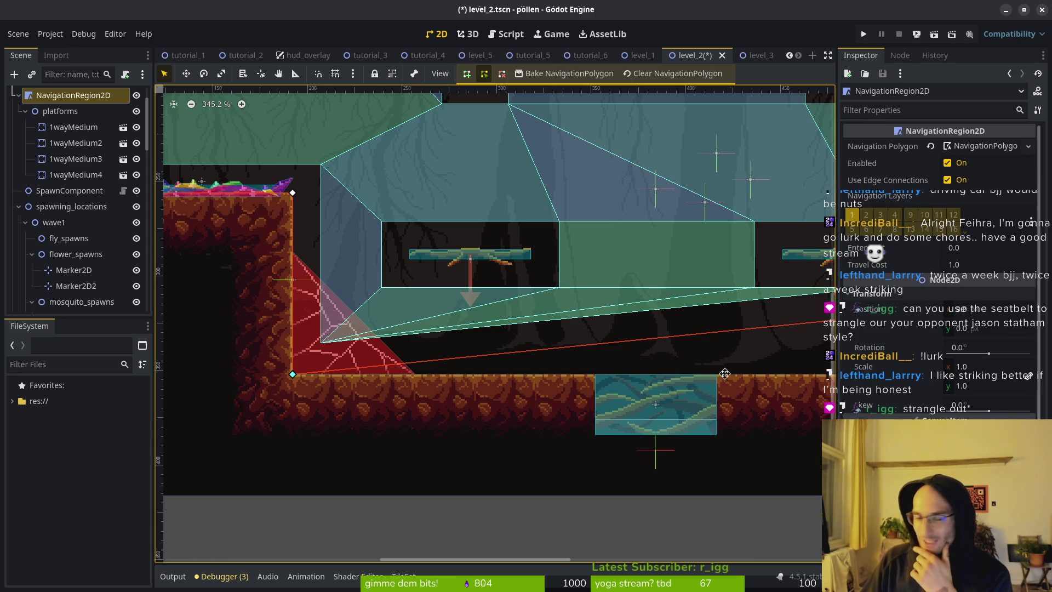
- Drag navigation polygon vertices onto the right wall's floor corner and the next upper wall corners
{"action": "scroll", "coordinate": [756, 378], "scroll_direction": "up", "scroll_amount": 4}
{"action": "scroll", "coordinate": [531, 331], "scroll_direction": "right", "scroll_amount": 5}
{"action": "left_click_drag", "start_coordinate": [430, 321], "coordinate": [577, 394]}
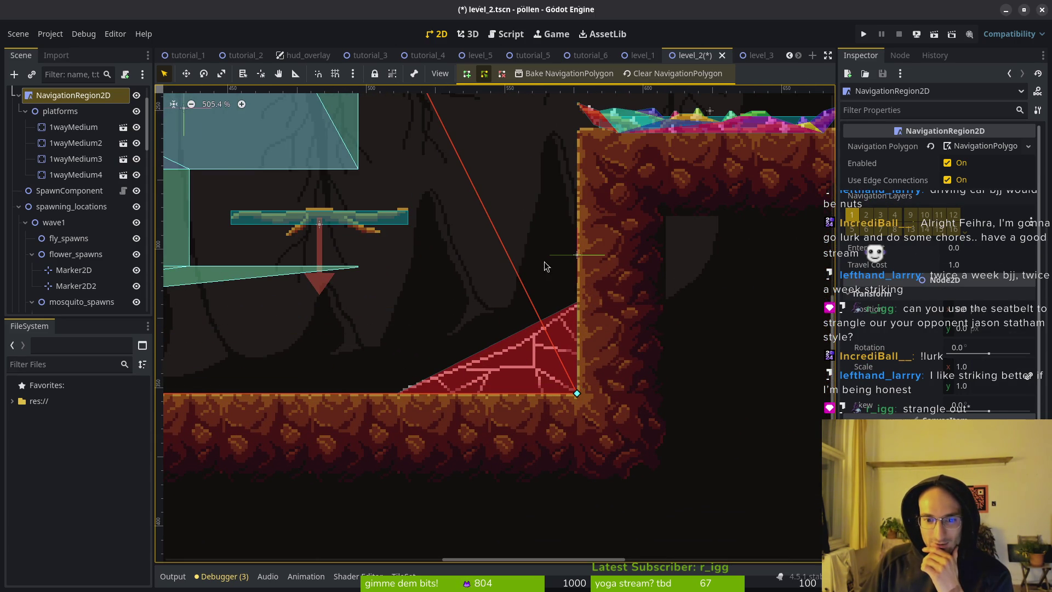
{"action": "scroll", "coordinate": [385, 225], "scroll_direction": "up", "scroll_amount": 5}
{"action": "scroll", "coordinate": [385, 224], "scroll_direction": "right", "scroll_amount": 2}
{"action": "mouse_move", "coordinate": [332, 191]}
{"action": "left_mouse_down"}
{"action": "mouse_move", "coordinate": [509, 404]}
{"action": "mouse_move", "coordinate": [511, 283]}
{"action": "left_mouse_up"}
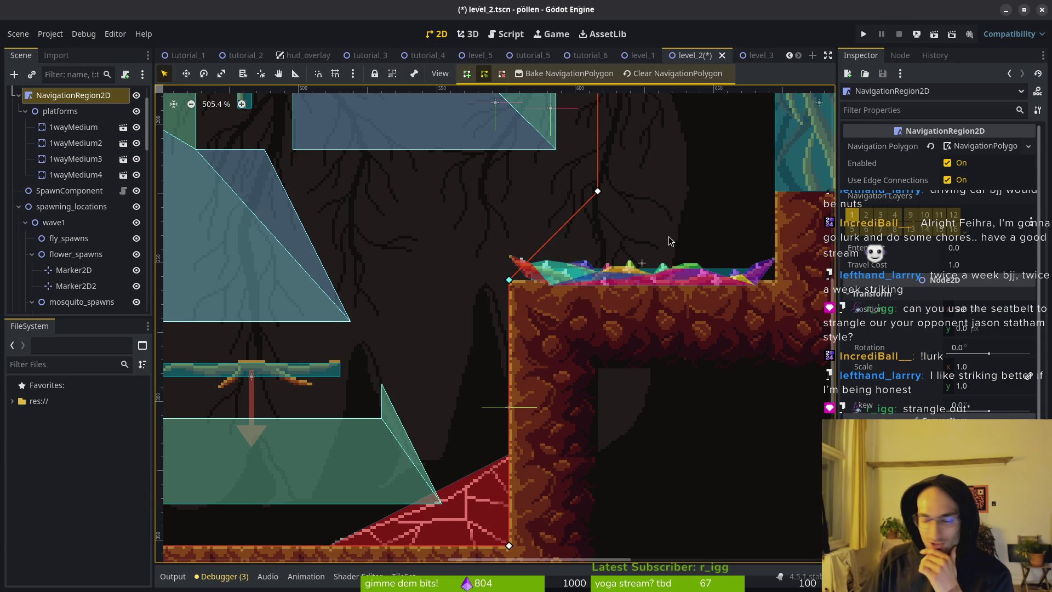
{"action": "left_click_drag", "start_coordinate": [665, 237], "coordinate": [569, 258]}
{"action": "mouse_move", "coordinate": [499, 208]}
{"action": "left_mouse_down"}
{"action": "mouse_move", "coordinate": [664, 281]}
{"action": "mouse_move", "coordinate": [677, 302]}
{"action": "left_mouse_up"}
- Place the last polygon points on the ledge corner and top wall corner, then zoom out to check the outline
{"action": "scroll", "coordinate": [567, 314], "scroll_direction": "up", "scroll_amount": 5}
{"action": "scroll", "coordinate": [528, 312], "scroll_direction": "up", "scroll_amount": 3}
{"action": "mouse_move", "coordinate": [386, 158]}
{"action": "left_mouse_down"}
{"action": "mouse_move", "coordinate": [476, 188]}
{"action": "mouse_move", "coordinate": [565, 251]}
{"action": "left_mouse_up"}
{"action": "scroll", "coordinate": [552, 311], "scroll_direction": "up", "scroll_amount": 2}
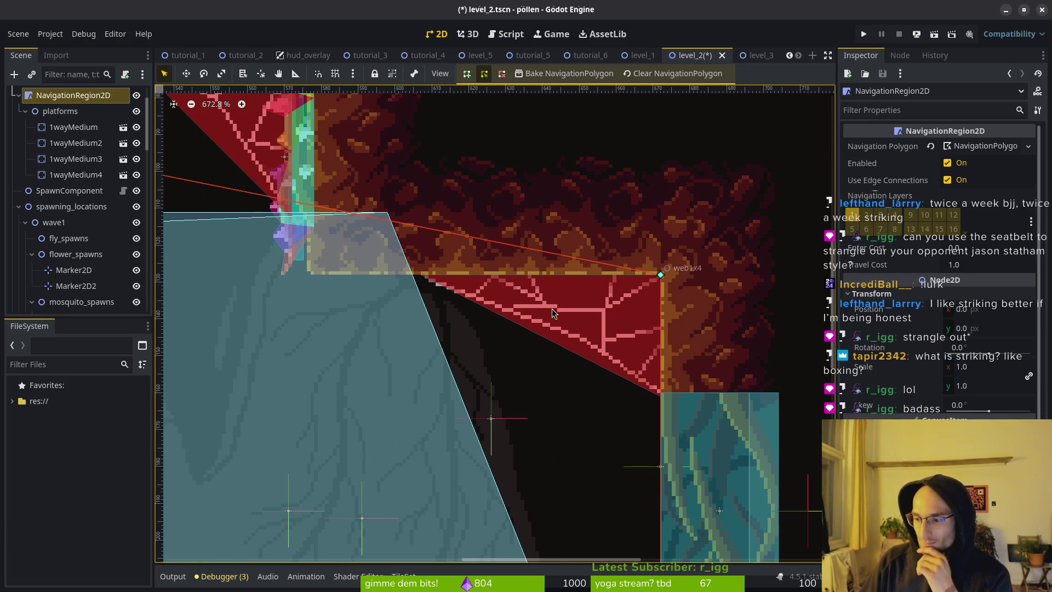
{"action": "key", "text": "ctrl+z"}
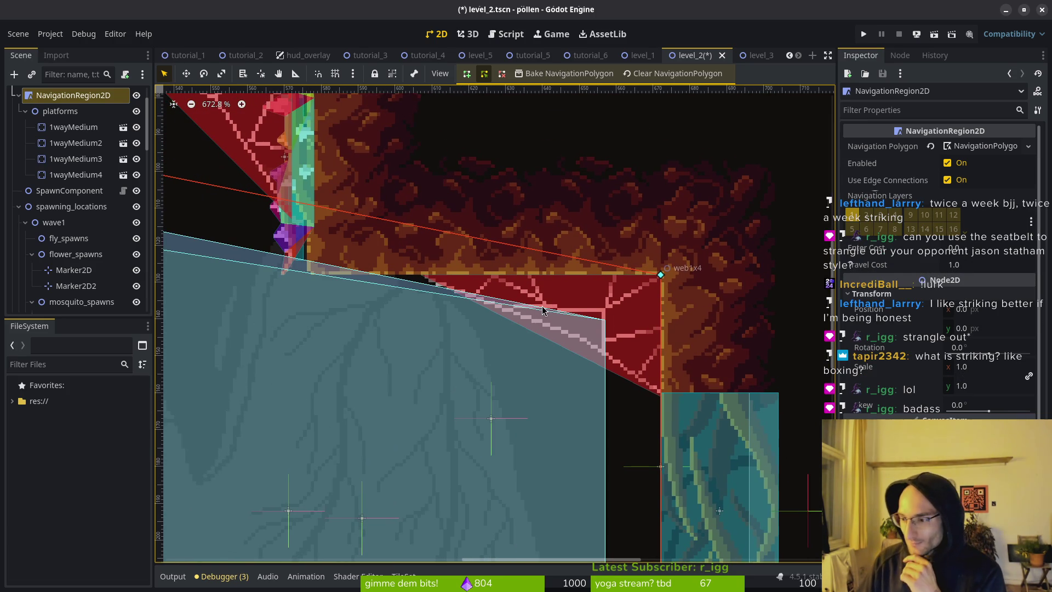
{"action": "scroll", "coordinate": [337, 230], "scroll_direction": "up", "scroll_amount": 2}
{"action": "scroll", "coordinate": [336, 231], "scroll_direction": "left", "scroll_amount": 5}
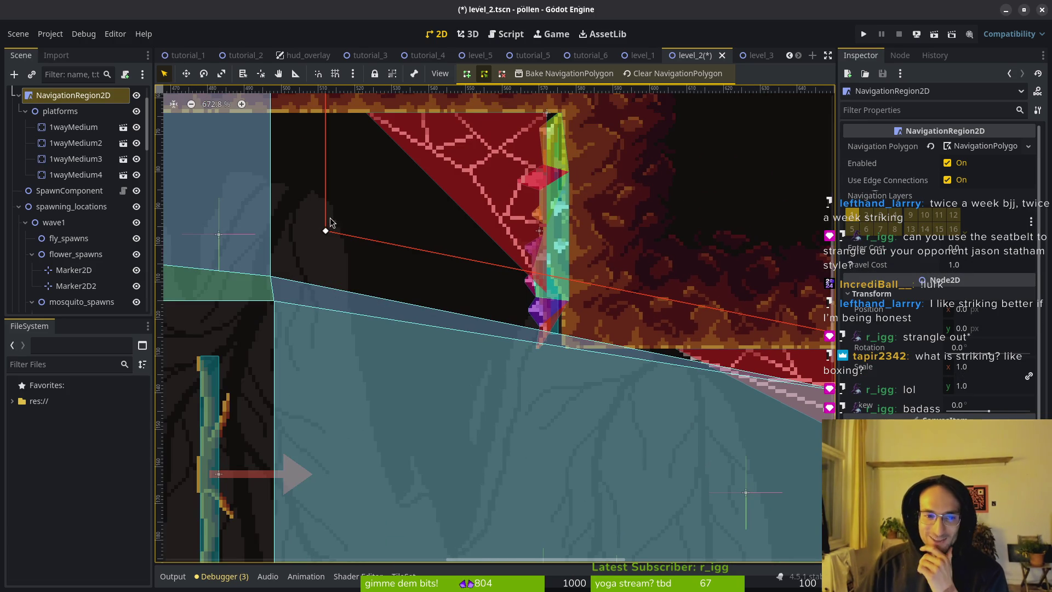
{"action": "left_click_drag", "start_coordinate": [330, 236], "coordinate": [561, 350]}
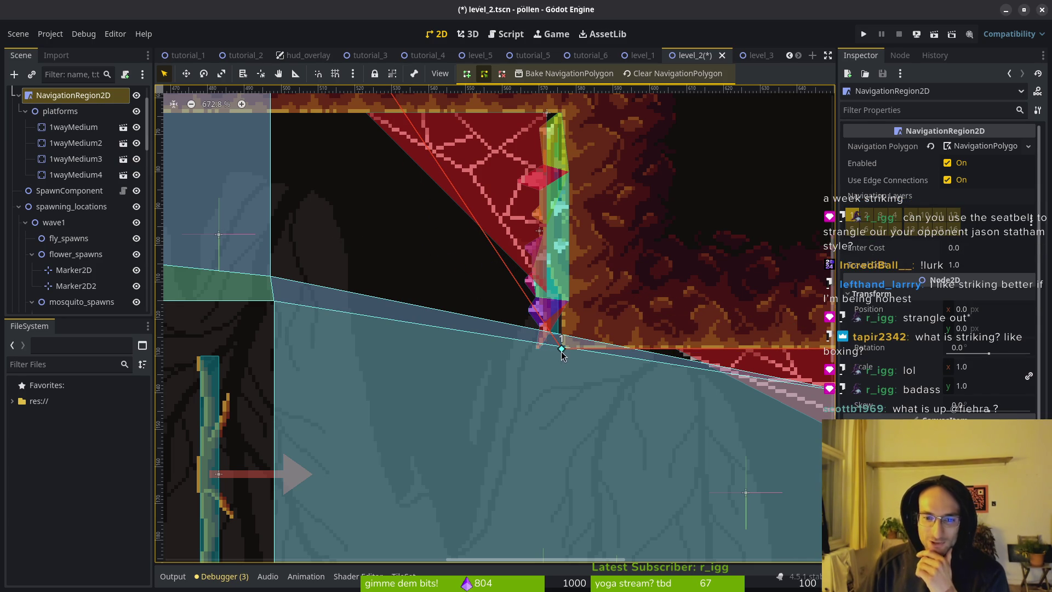
{"action": "scroll", "coordinate": [416, 237], "scroll_direction": "up", "scroll_amount": 10}
{"action": "scroll", "coordinate": [416, 237], "scroll_direction": "left", "scroll_amount": 4}
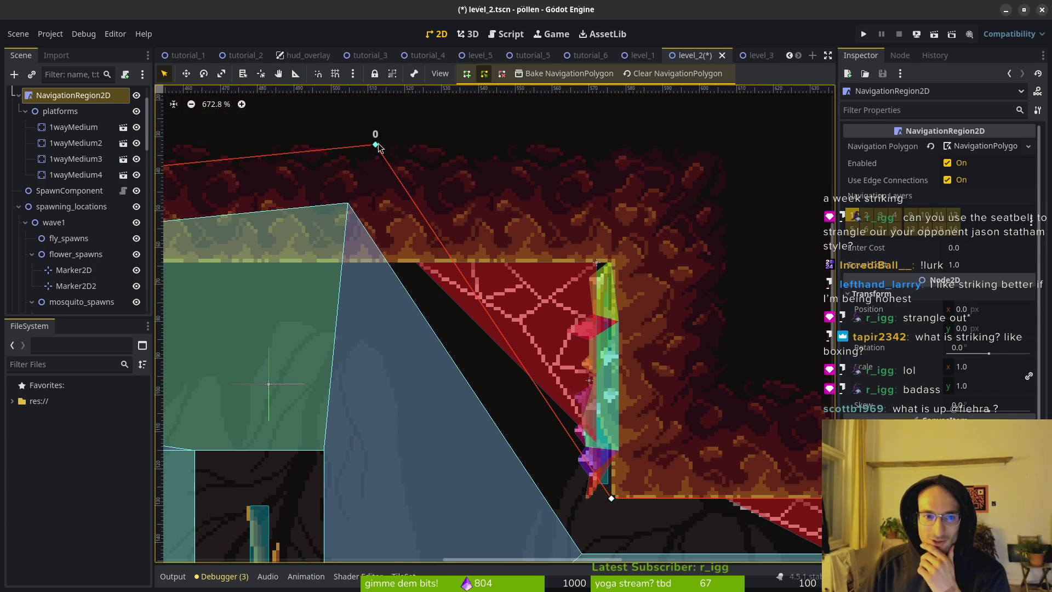
{"action": "mouse_move", "coordinate": [588, 269]}
{"action": "left_mouse_down"}
{"action": "mouse_move", "coordinate": [608, 258]}
{"action": "mouse_move", "coordinate": [615, 267]}
{"action": "left_mouse_up"}
{"action": "scroll", "coordinate": [614, 267], "scroll_direction": "down", "scroll_amount": 5}
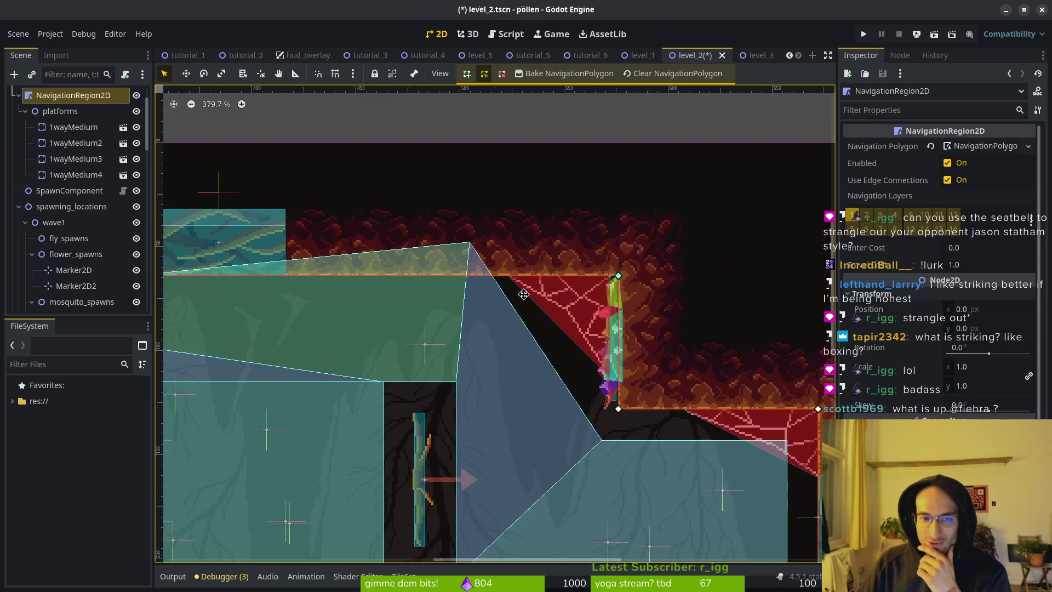
{"action": "scroll", "coordinate": [519, 338], "scroll_direction": "down", "scroll_amount": 3}
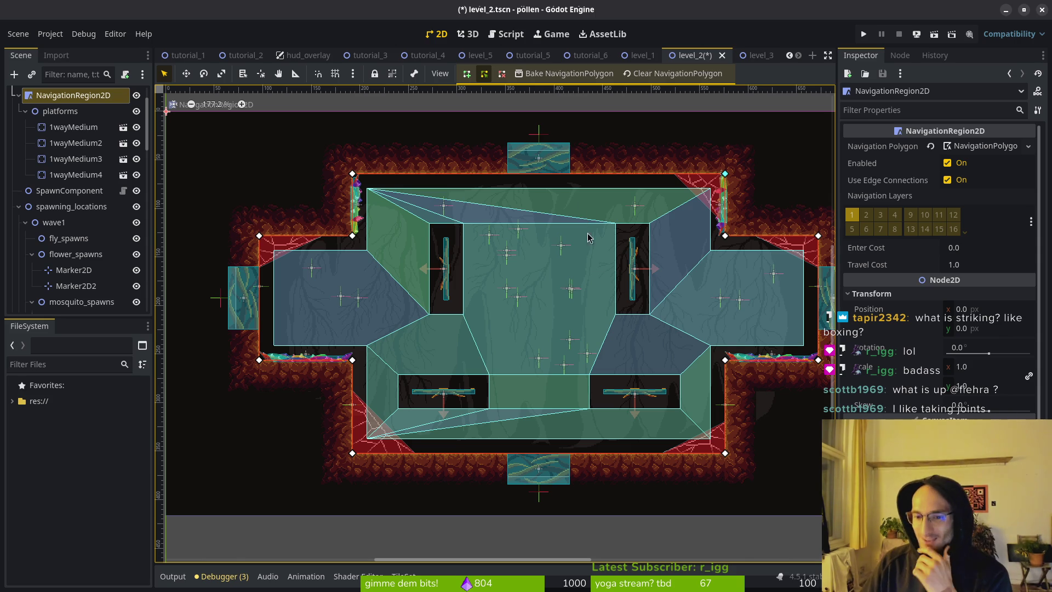
- Centre the arena in the viewport and save the level_2 scene
{"action": "left_click_drag", "start_coordinate": [651, 320], "coordinate": [596, 299]}
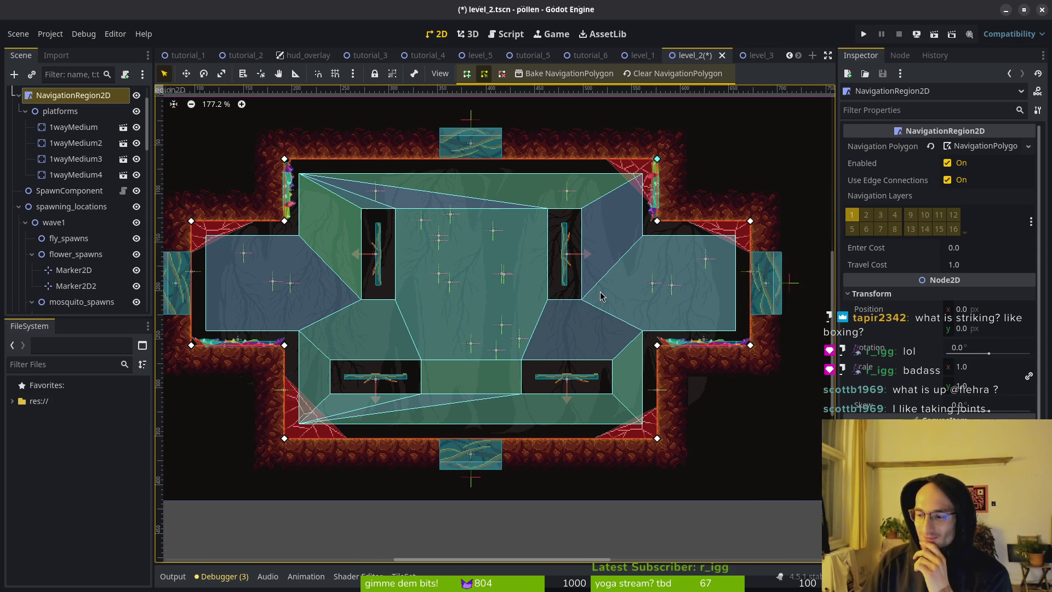
{"action": "scroll", "coordinate": [601, 296], "scroll_direction": "down", "scroll_amount": 3}
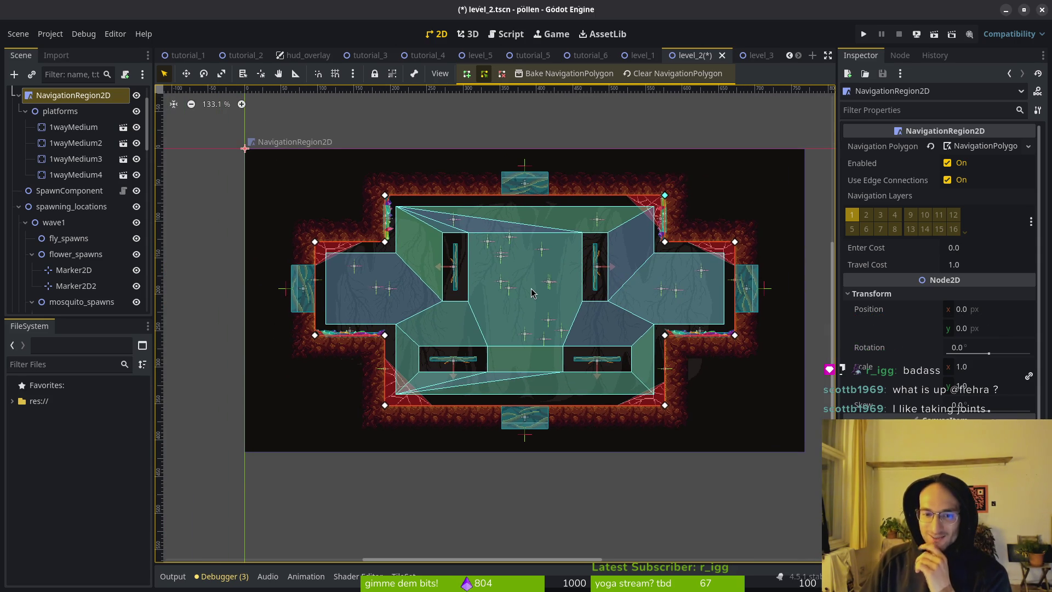
{"action": "key", "text": "ctrl+s"}
- Collapse the platforms, wave1, wave2, gates, thorns, decorations and spawning_locations groups in the Scene dock
{"action": "scroll", "coordinate": [591, 303], "scroll_direction": "down", "scroll_amount": 2}
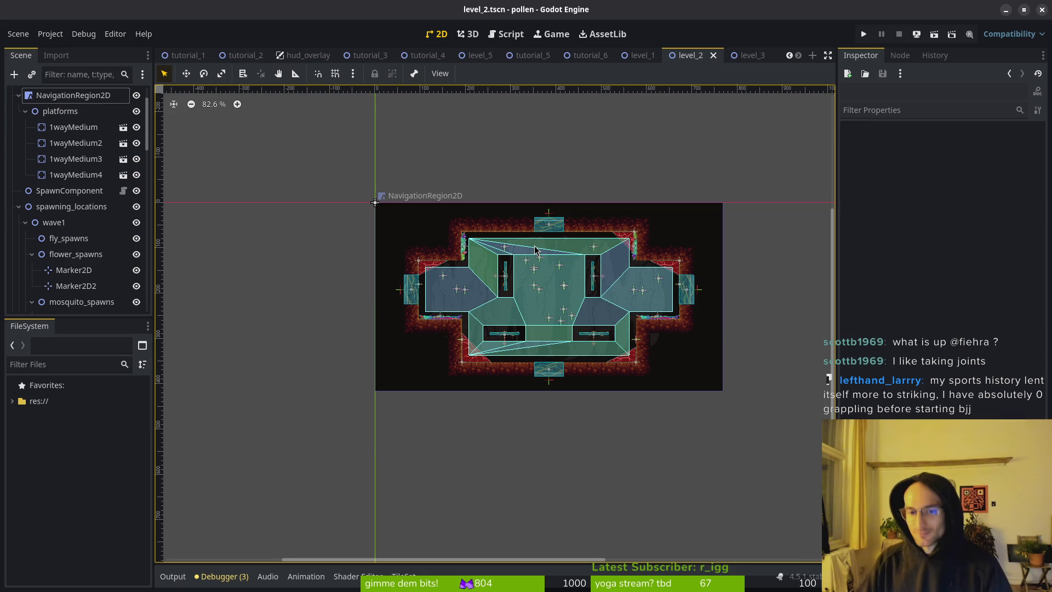
{"action": "left_click", "coordinate": [24, 111]}
{"action": "left_click", "coordinate": [25, 159]}
{"action": "left_click", "coordinate": [25, 175]}
{"action": "left_click", "coordinate": [18, 191]}
{"action": "left_click", "coordinate": [18, 206]}
{"action": "left_click", "coordinate": [19, 223]}
{"action": "left_click", "coordinate": [46, 241]}
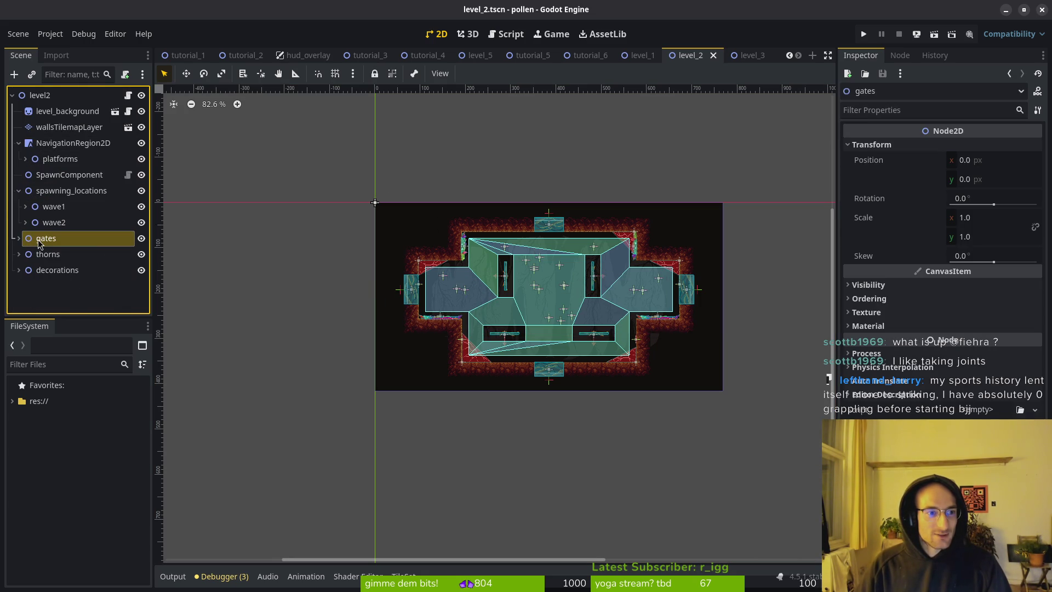
{"action": "left_click", "coordinate": [636, 55]}
{"action": "left_click", "coordinate": [690, 56]}
{"action": "left_click", "coordinate": [19, 191]}
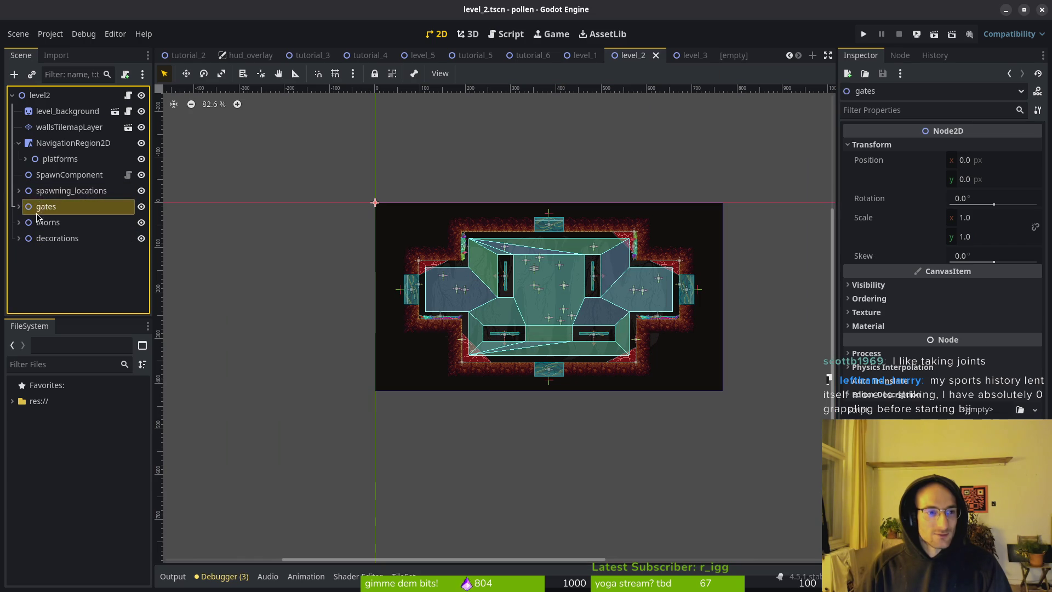
- Switch to the level_3 scene tab and close the leftover [empty] scene tab
{"action": "left_click", "coordinate": [694, 55]}
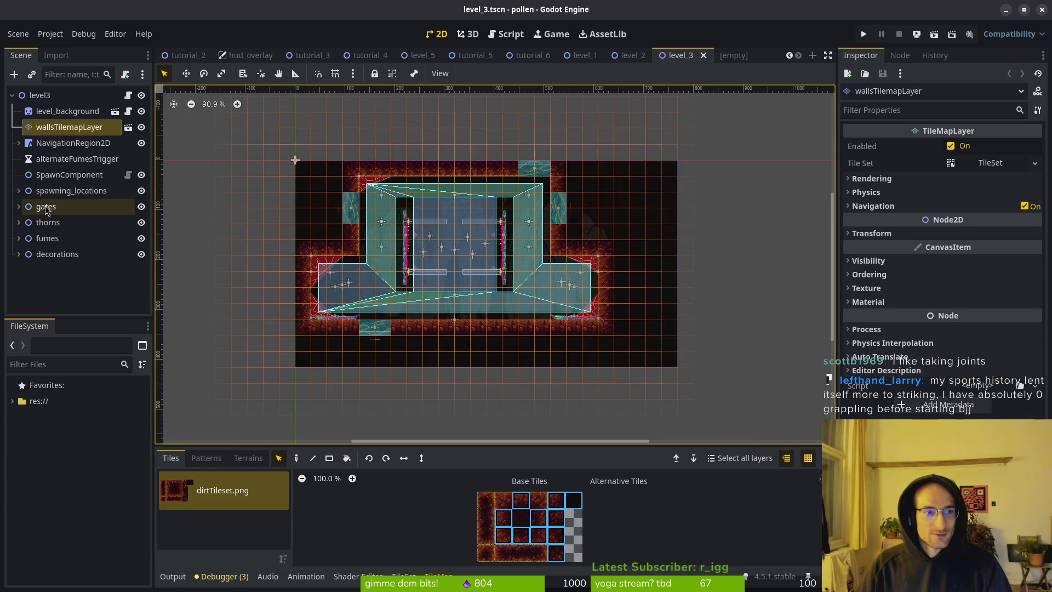
{"action": "left_click", "coordinate": [634, 56]}
{"action": "left_click", "coordinate": [679, 56]}
{"action": "left_click", "coordinate": [734, 55]}
{"action": "left_click", "coordinate": [743, 55]}
{"action": "left_click", "coordinate": [687, 57]}
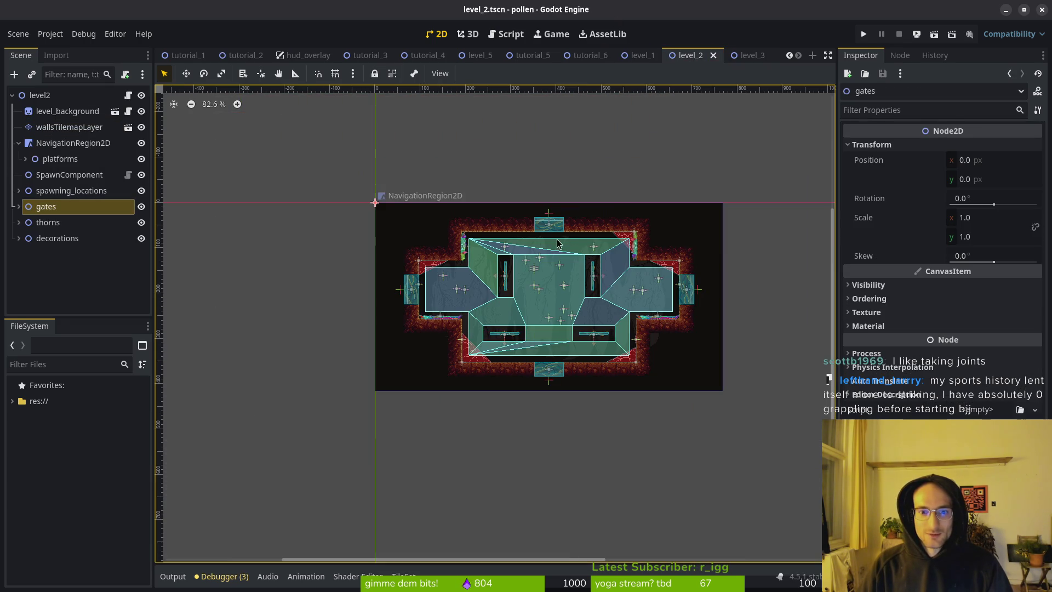
{"action": "left_click", "coordinate": [750, 55]}
- Delete a box of wall tiles, undo it, then select NavigationRegion2D to show its polygon
{"action": "scroll", "coordinate": [351, 196], "scroll_direction": "down", "scroll_amount": 3}
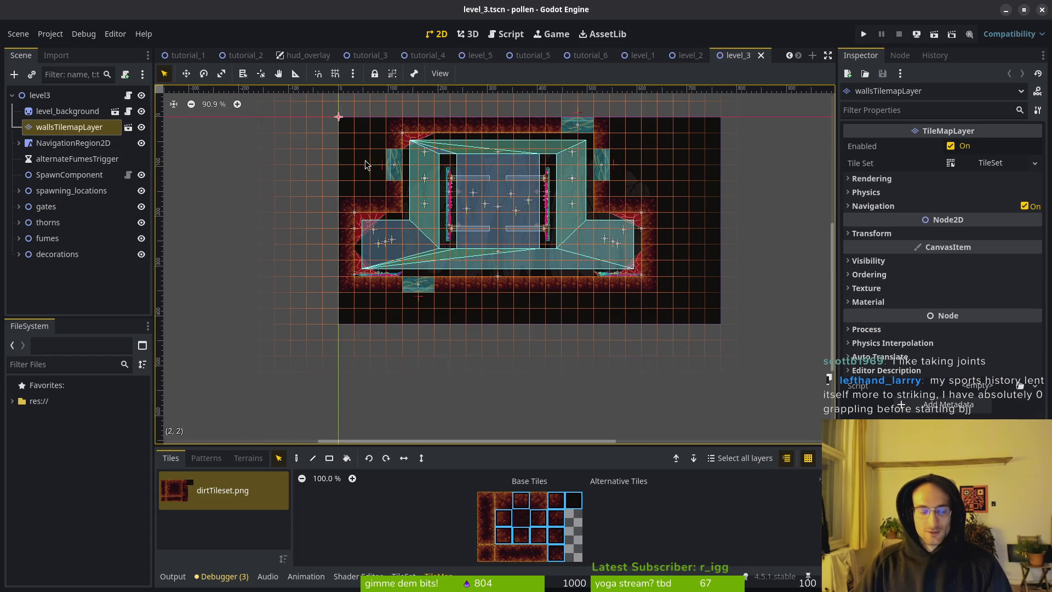
{"action": "mouse_move", "coordinate": [351, 196]}
{"action": "left_mouse_down"}
{"action": "mouse_move", "coordinate": [383, 230]}
{"action": "mouse_move", "coordinate": [605, 335]}
{"action": "left_mouse_up"}
{"action": "key", "text": "Delete"}
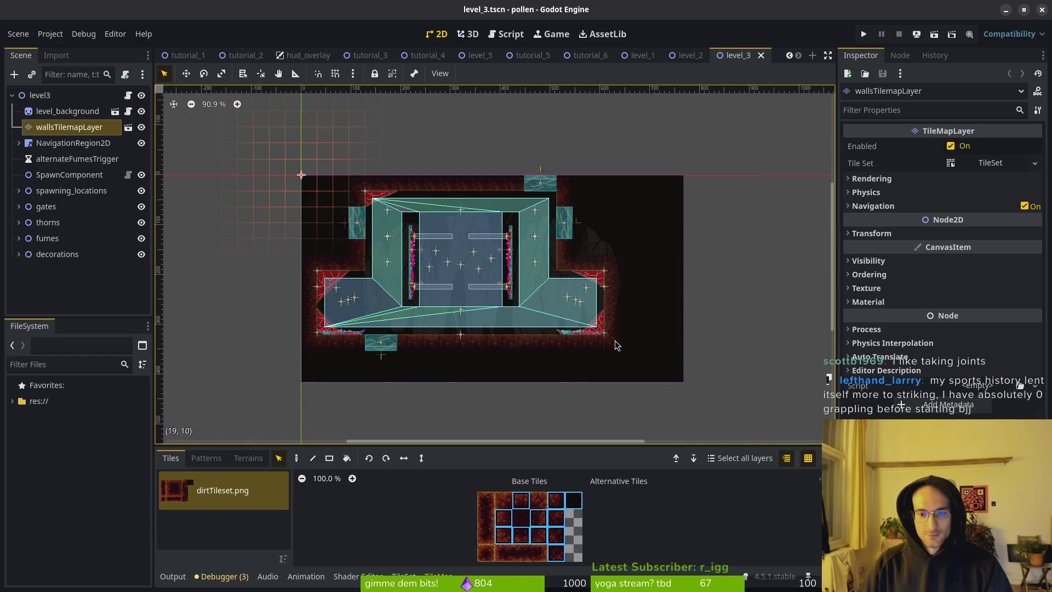
{"action": "key", "text": "ctrl+z"}
{"action": "key", "text": "ctrl+z"}
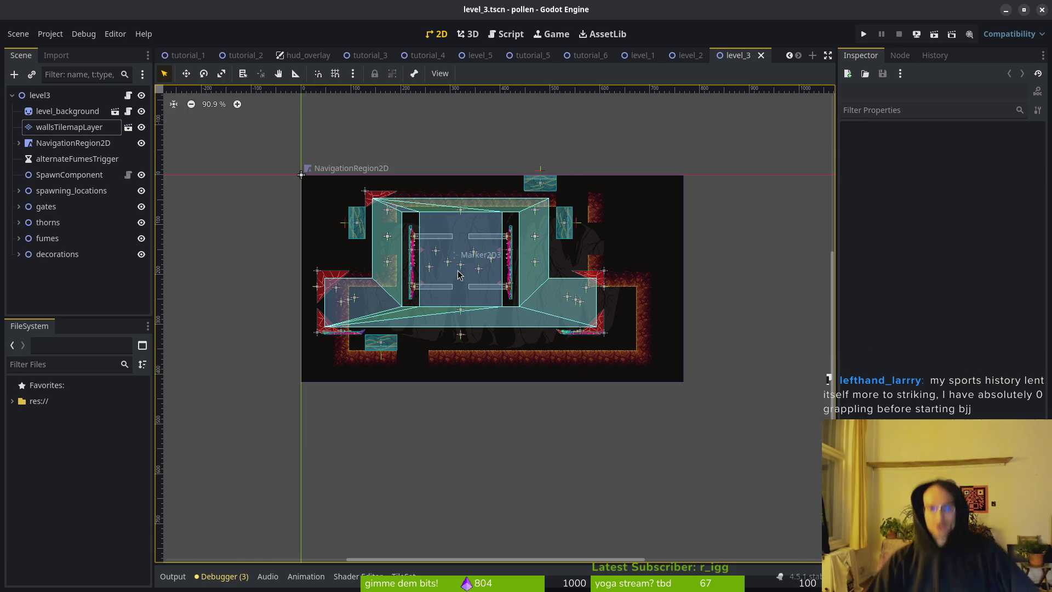
{"action": "left_click_drag", "start_coordinate": [459, 284], "coordinate": [490, 313]}
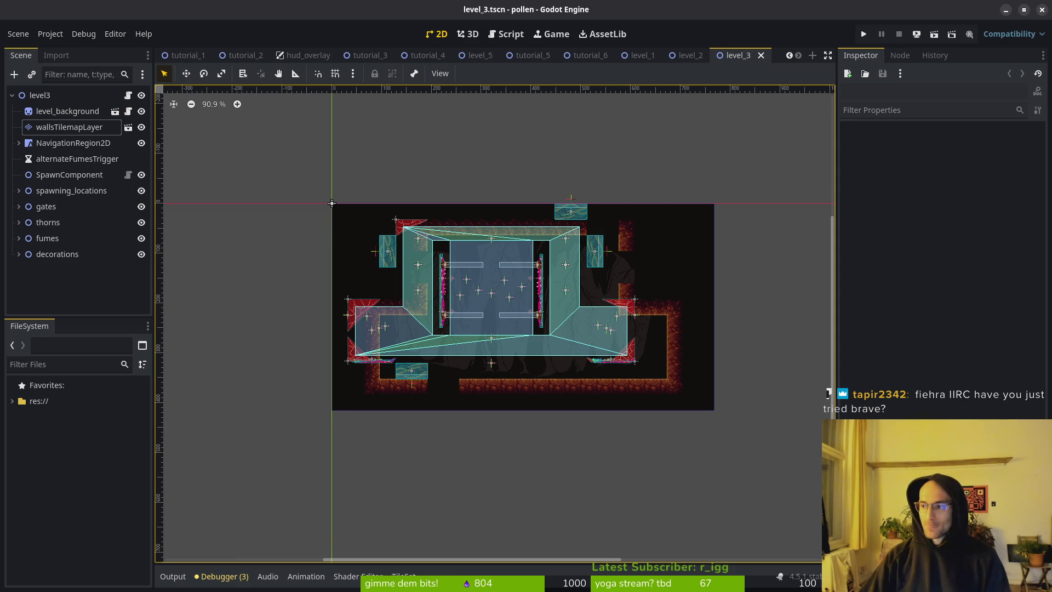
{"action": "scroll", "coordinate": [653, 293], "scroll_direction": "down", "scroll_amount": 1}
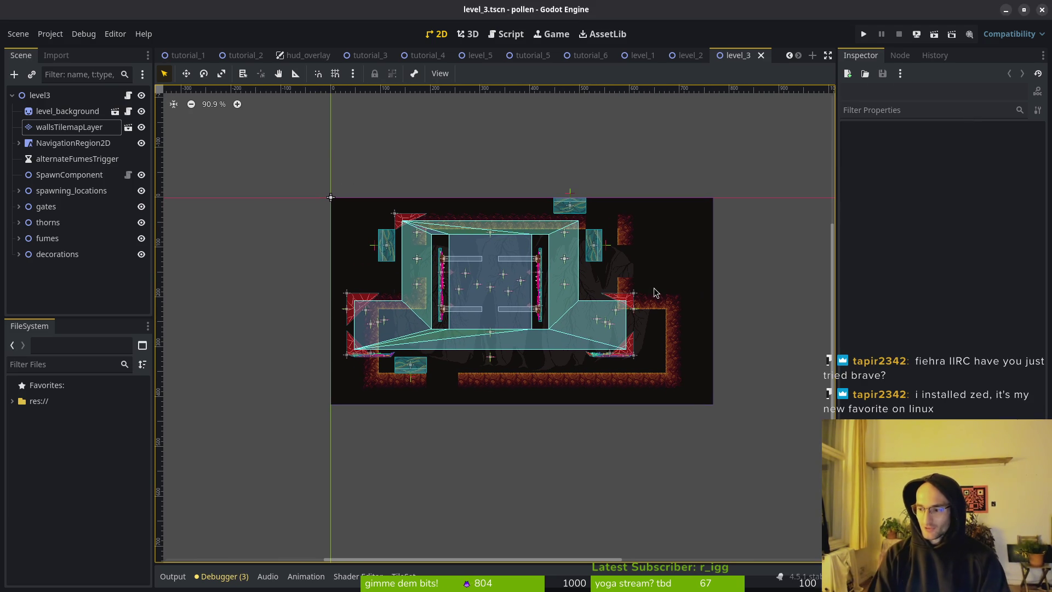
{"action": "scroll", "coordinate": [575, 349], "scroll_direction": "up", "scroll_amount": 5}
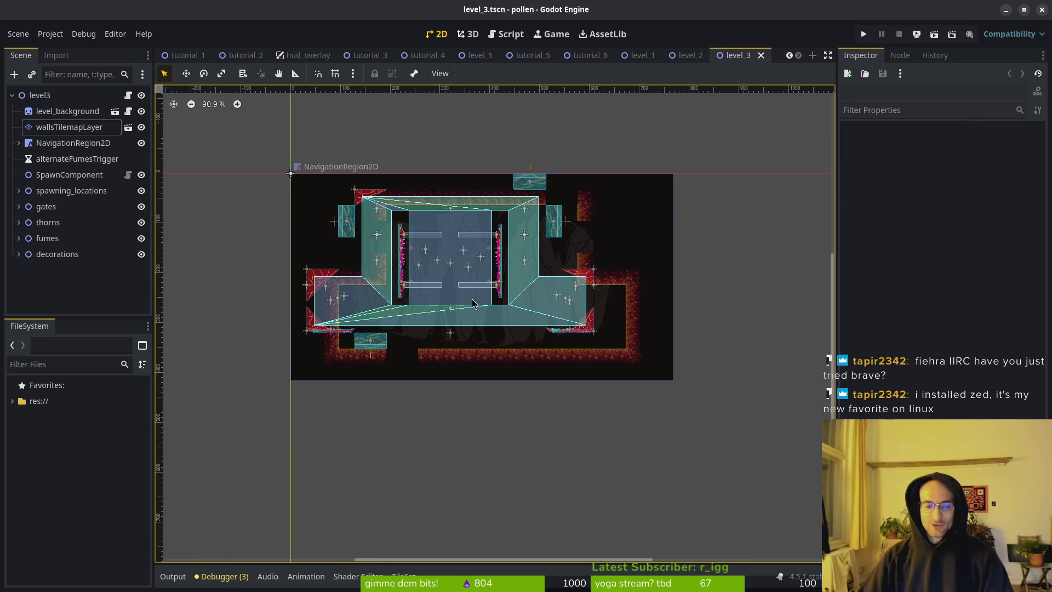
{"action": "left_click", "coordinate": [55, 144]}
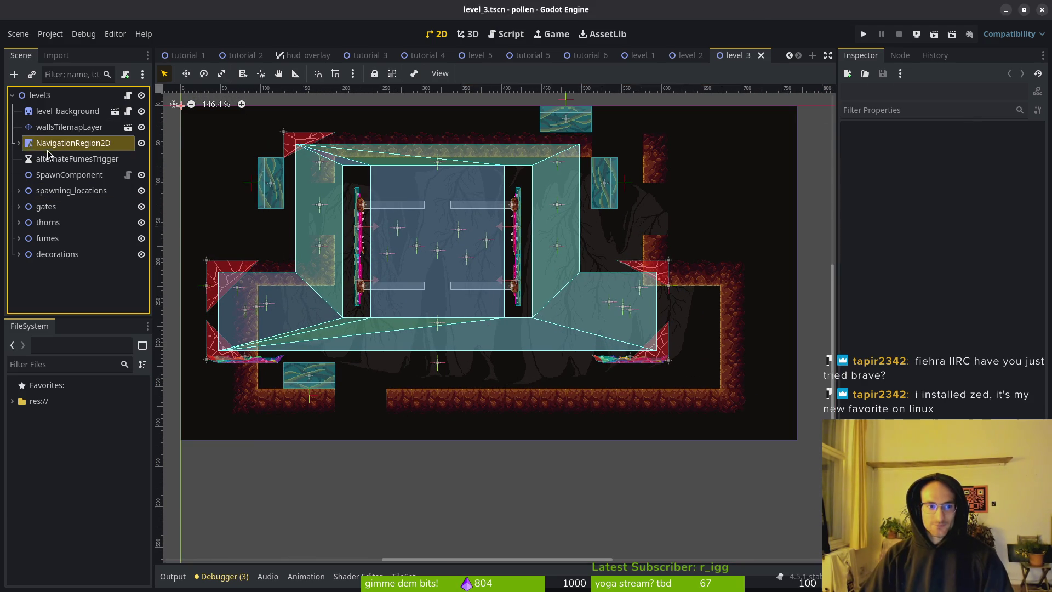
- Expand NavigationRegion2D and select the four thorny_platform nodes under platforms
{"action": "left_click", "coordinate": [19, 143]}
{"action": "left_click", "coordinate": [19, 143]}
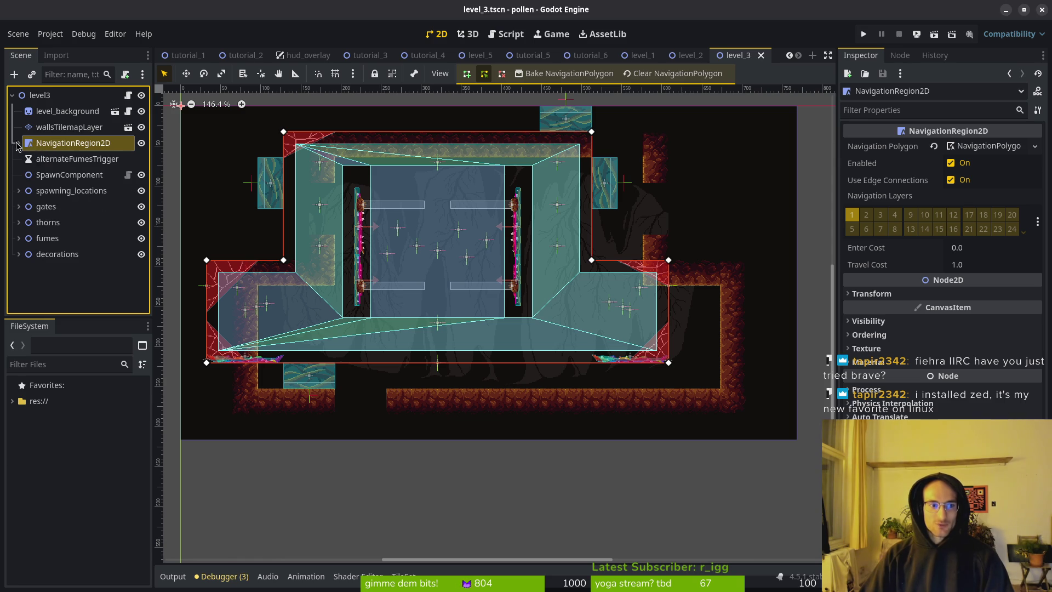
{"action": "left_click", "coordinate": [18, 143]}
{"action": "left_click", "coordinate": [60, 159]}
{"action": "left_click", "coordinate": [25, 158]}
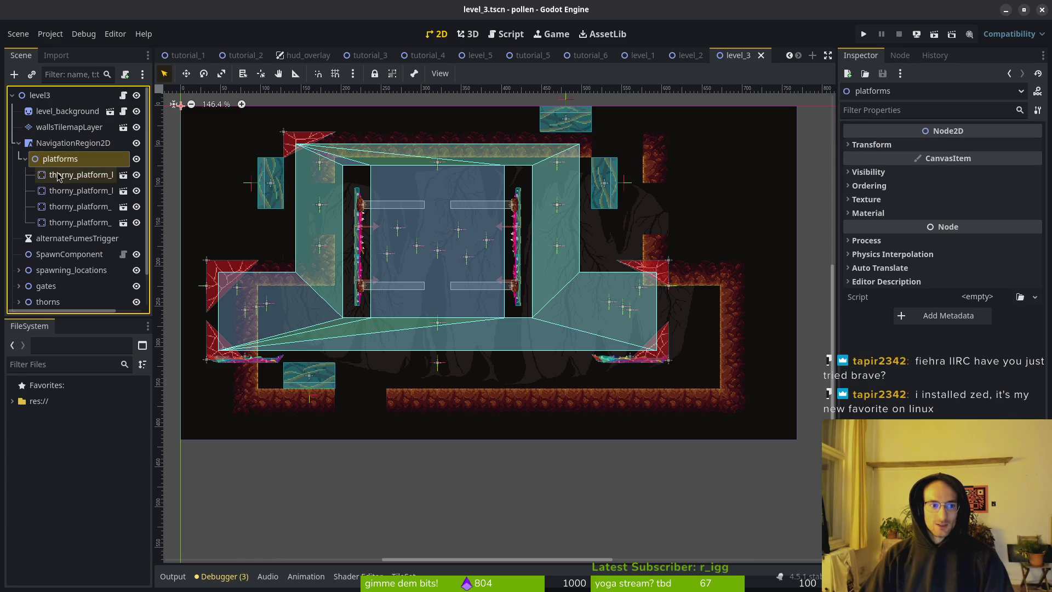
{"action": "left_click", "coordinate": [59, 176]}
{"action": "left_click", "coordinate": [76, 223], "text": "shift"}
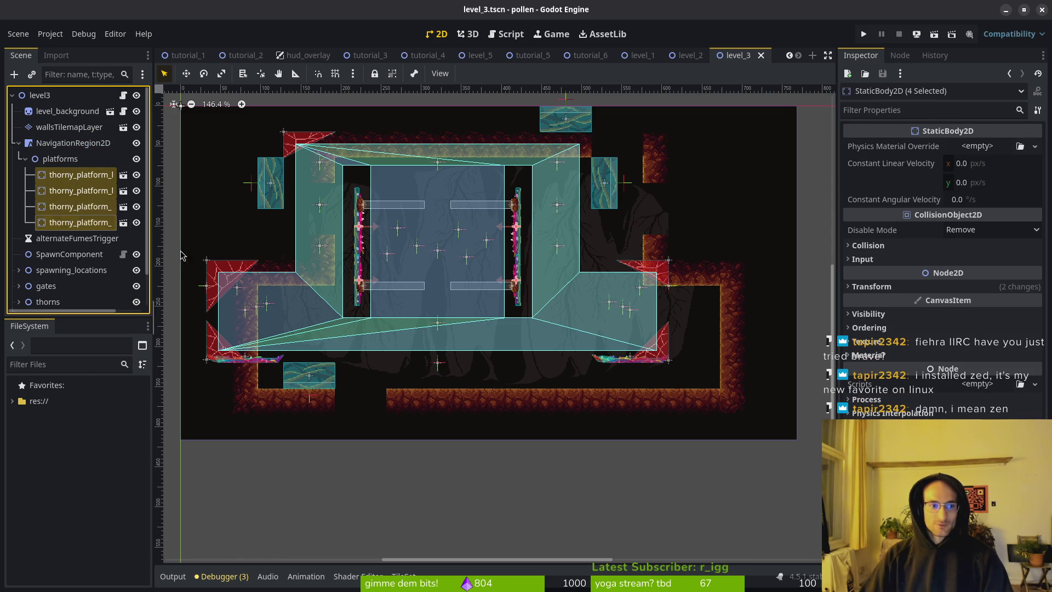
{"action": "left_click", "coordinate": [71, 239], "text": "ctrl"}
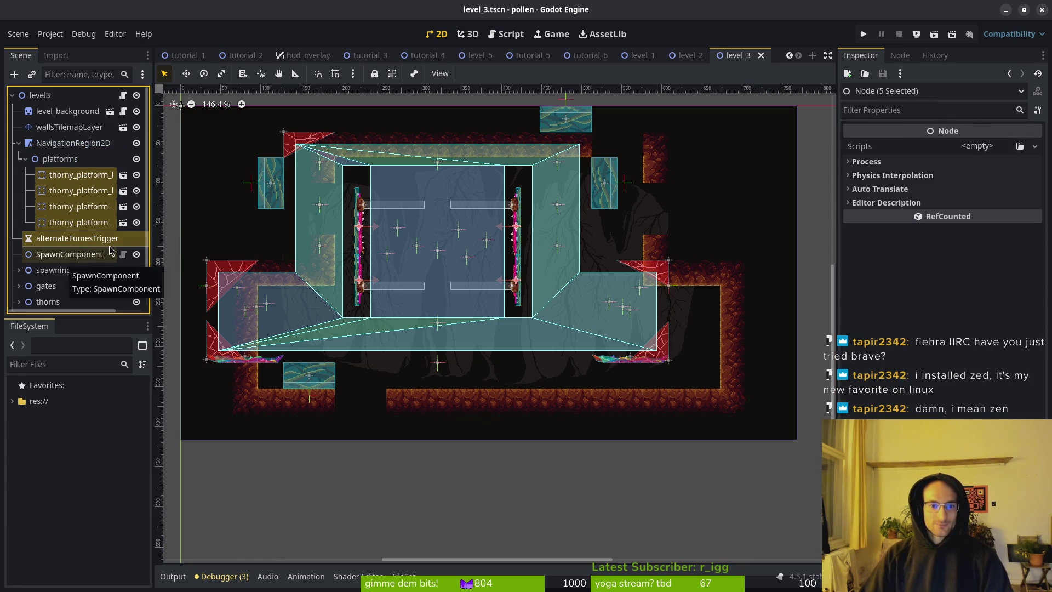
{"action": "key", "text": "shift+f"}
{"action": "key", "text": "shift+f"}
{"action": "key", "text": "shift+f"}
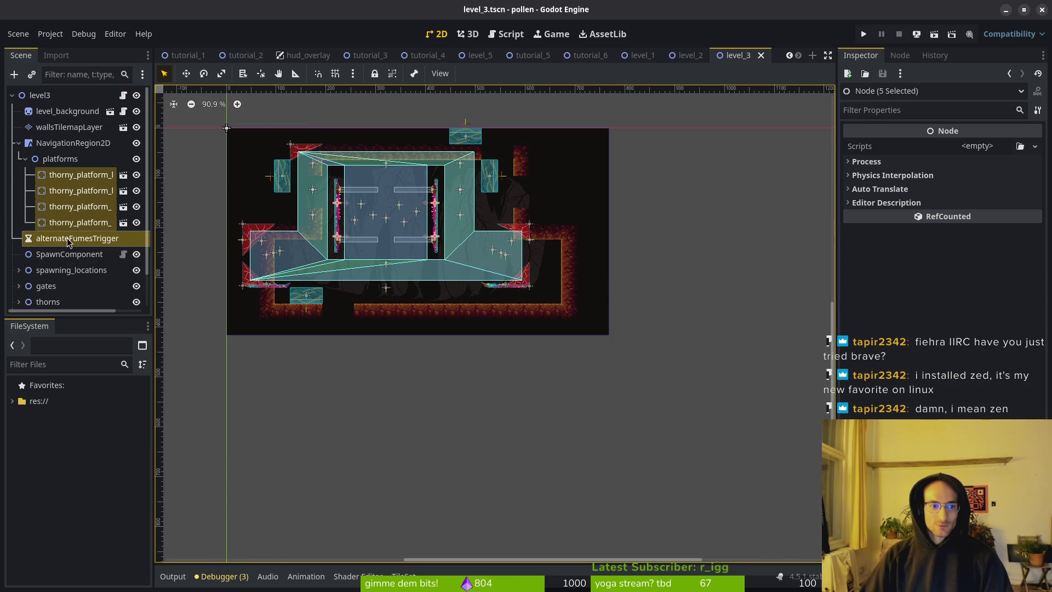
{"action": "left_click", "coordinate": [70, 242]}
{"action": "left_click", "coordinate": [58, 176]}
{"action": "left_click", "coordinate": [77, 223], "text": "shift"}
- Expand spawning_locations and wave1's fly, flower, mosquito and fruitfly spawn groups
{"action": "left_click", "coordinate": [19, 270]}
{"action": "scroll", "coordinate": [20, 241], "scroll_direction": "down", "scroll_amount": 3}
{"action": "left_click", "coordinate": [26, 218]}
{"action": "left_click", "coordinate": [32, 234]}
{"action": "scroll", "coordinate": [32, 236], "scroll_direction": "down", "scroll_amount": 3}
{"action": "left_click", "coordinate": [32, 170]}
{"action": "left_click", "coordinate": [32, 218]}
{"action": "left_click", "coordinate": [31, 266]}
{"action": "scroll", "coordinate": [24, 268], "scroll_direction": "down", "scroll_amount": 4}
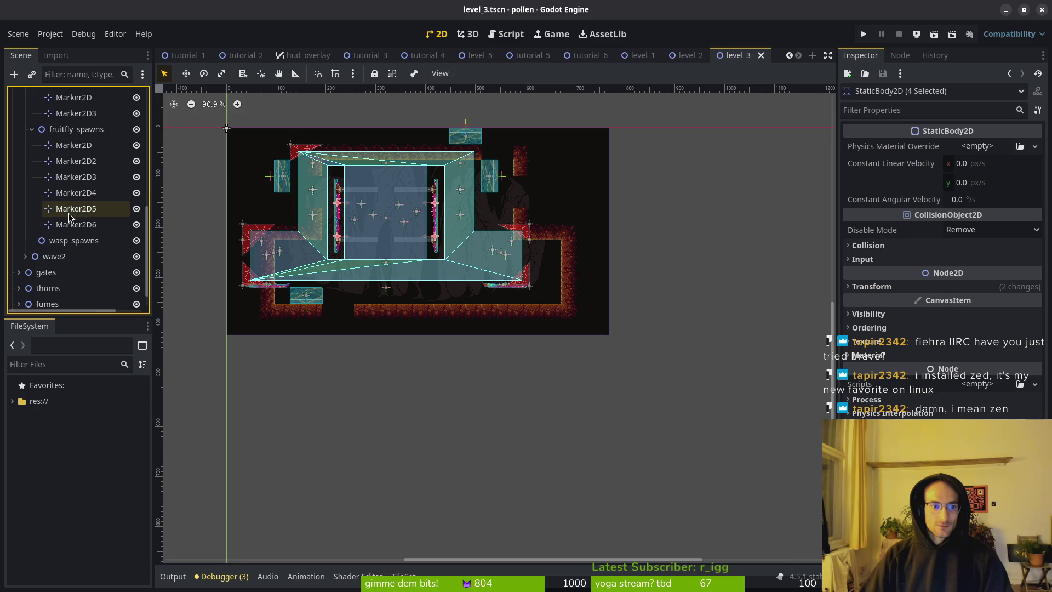
- Expand wave2's fly, flower, mosquito and fruitfly spawn groups
{"action": "left_click", "coordinate": [25, 256]}
{"action": "scroll", "coordinate": [25, 252], "scroll_direction": "down", "scroll_amount": 4}
{"action": "left_click", "coordinate": [32, 170]}
{"action": "left_click", "coordinate": [32, 218]}
{"action": "left_click", "coordinate": [32, 249]}
{"action": "scroll", "coordinate": [60, 236], "scroll_direction": "down", "scroll_amount": 4}
{"action": "left_click", "coordinate": [32, 217]}
{"action": "scroll", "coordinate": [33, 252], "scroll_direction": "down", "scroll_amount": 5}
- Expand decorations, fumes and thorns, and add web1x3, web15x16, web1x2, web15x15 and web2x2 to the selection
{"action": "left_click", "coordinate": [19, 297]}
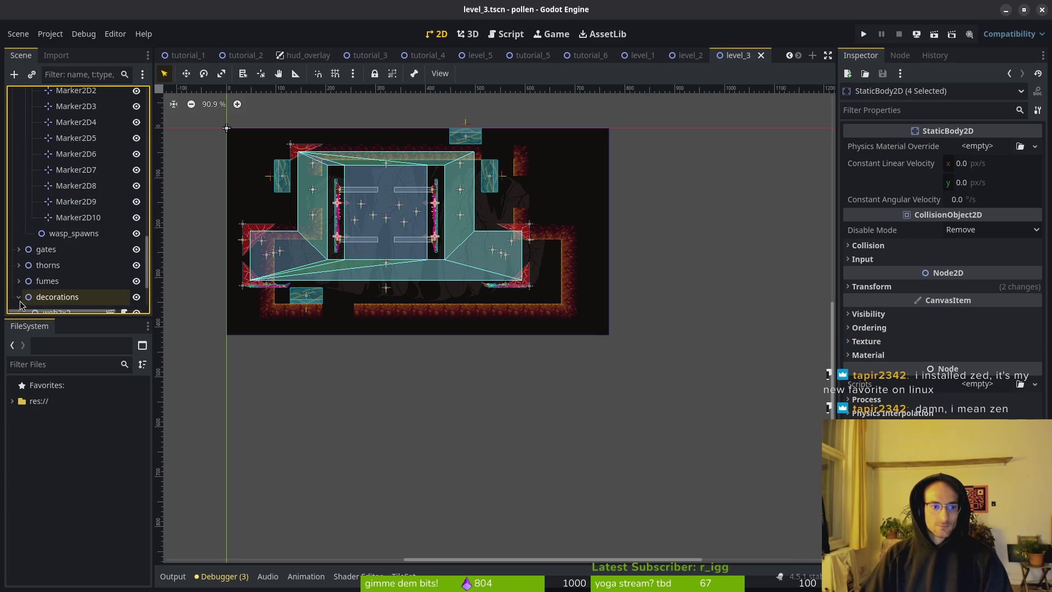
{"action": "scroll", "coordinate": [20, 305], "scroll_direction": "down", "scroll_amount": 3}
{"action": "left_click", "coordinate": [19, 203]}
{"action": "left_click", "coordinate": [19, 186]}
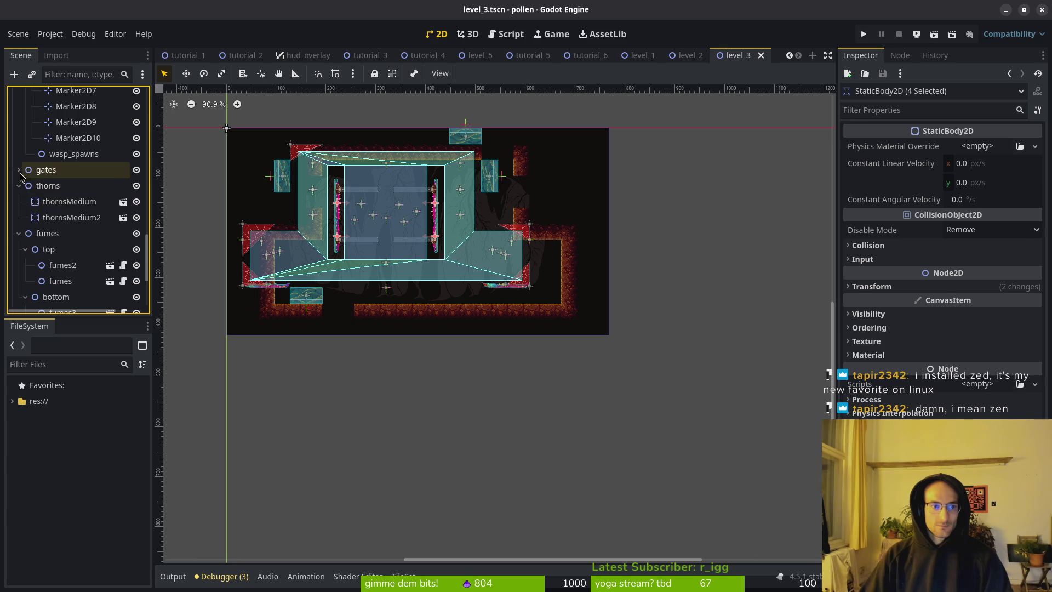
{"action": "scroll", "coordinate": [52, 208], "scroll_direction": "down", "scroll_amount": 5}
{"action": "left_click", "coordinate": [53, 294], "text": "ctrl"}
{"action": "left_click", "coordinate": [52, 281], "text": "ctrl"}
{"action": "left_click", "coordinate": [52, 266], "text": "ctrl"}
{"action": "left_click", "coordinate": [52, 250], "text": "ctrl"}
{"action": "left_click", "coordinate": [52, 233], "text": "ctrl"}
- Add the four fumes nodes, thornsMedium, thornsMedium2 and the west, south, east and north gates to the selection
{"action": "left_click", "coordinate": [57, 202], "text": "ctrl"}
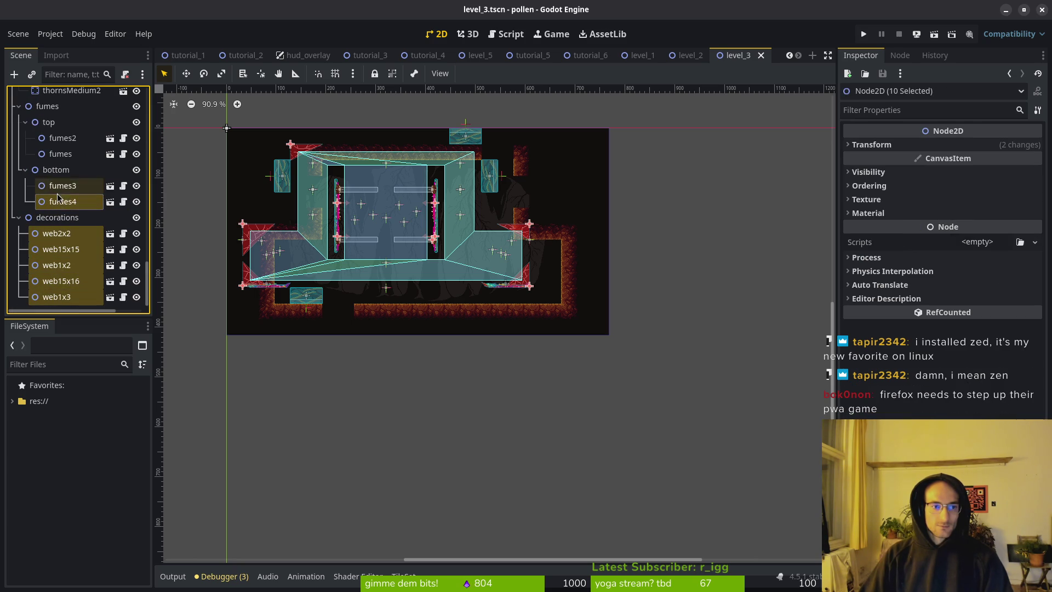
{"action": "left_click", "coordinate": [58, 186], "text": "ctrl"}
{"action": "left_click", "coordinate": [58, 154], "text": "ctrl"}
{"action": "left_click", "coordinate": [57, 138], "text": "ctrl"}
{"action": "scroll", "coordinate": [57, 143], "scroll_direction": "up", "scroll_amount": 5}
{"action": "left_click", "coordinate": [58, 225], "text": "ctrl"}
{"action": "left_click", "coordinate": [57, 211], "text": "ctrl"}
{"action": "left_click", "coordinate": [55, 179], "text": "ctrl"}
{"action": "left_click", "coordinate": [55, 163], "text": "ctrl"}
{"action": "left_click", "coordinate": [55, 148], "text": "ctrl"}
{"action": "left_click", "coordinate": [55, 131], "text": "ctrl"}
- Add fruitfly spawn markers Marker2D through Marker2D10 to the selection
{"action": "scroll", "coordinate": [69, 142], "scroll_direction": "up", "scroll_amount": 5}
{"action": "left_click", "coordinate": [68, 219], "text": "ctrl"}
{"action": "left_click", "coordinate": [70, 204], "text": "ctrl"}
{"action": "left_click", "coordinate": [71, 187], "text": "ctrl"}
{"action": "left_click", "coordinate": [73, 172], "text": "ctrl"}
{"action": "left_click", "coordinate": [71, 156], "text": "ctrl"}
{"action": "left_click", "coordinate": [71, 140], "text": "ctrl"}
{"action": "left_click", "coordinate": [72, 124], "text": "ctrl"}
{"action": "left_click", "coordinate": [74, 108], "text": "ctrl"}
{"action": "scroll", "coordinate": [82, 142], "scroll_direction": "up", "scroll_amount": 3}
{"action": "left_click", "coordinate": [72, 201], "text": "ctrl"}
{"action": "left_click", "coordinate": [71, 184], "text": "ctrl"}
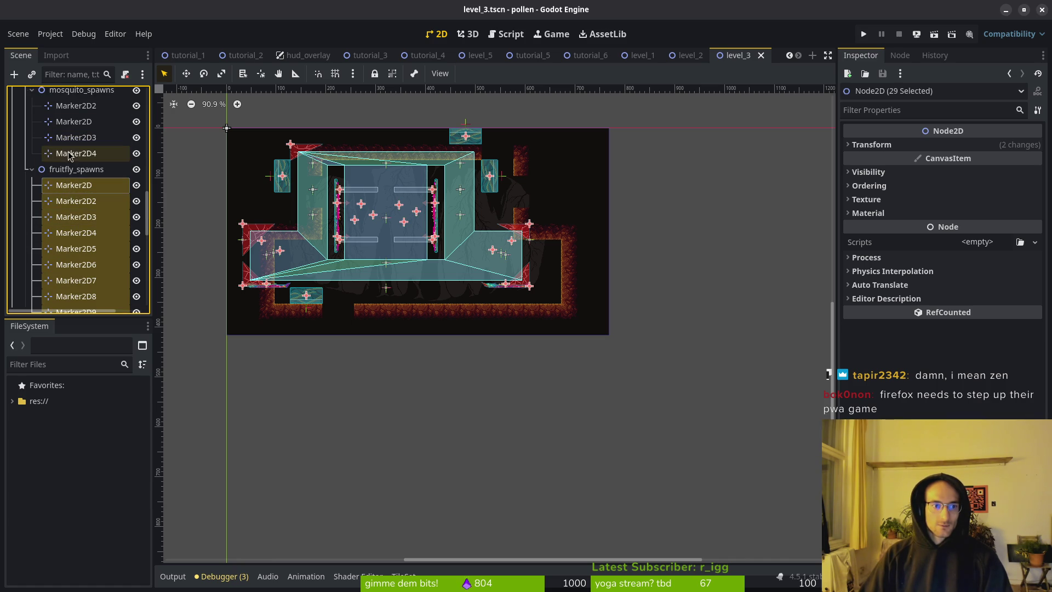
- Add the four mosquito spawn markers, the flower marker and both fly spawn markers to the selection
{"action": "left_click", "coordinate": [69, 153], "text": "ctrl"}
{"action": "left_click", "coordinate": [71, 137], "text": "ctrl"}
{"action": "left_click", "coordinate": [71, 121], "text": "ctrl"}
{"action": "left_click", "coordinate": [72, 106], "text": "ctrl"}
{"action": "scroll", "coordinate": [82, 143], "scroll_direction": "up", "scroll_amount": 5}
{"action": "left_click", "coordinate": [71, 237], "text": "ctrl"}
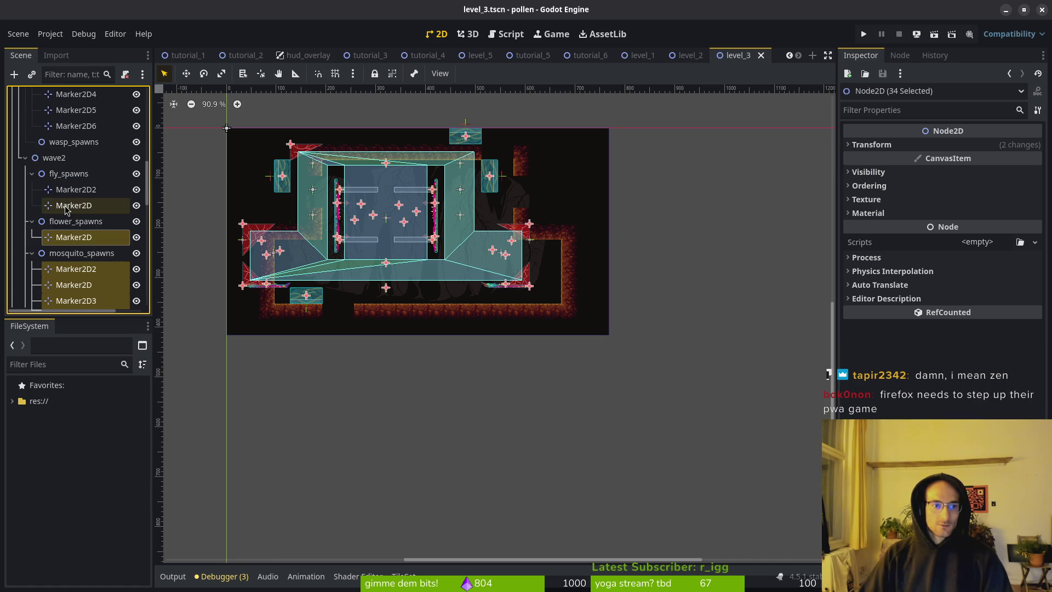
{"action": "left_click", "coordinate": [67, 205], "text": "ctrl"}
{"action": "left_click", "coordinate": [68, 189], "text": "ctrl"}
- Add wave1's fruitfly Marker2D–Marker2D6, mosquito Marker2D3, two flower markers and fly marker to the selection
{"action": "scroll", "coordinate": [69, 192], "scroll_direction": "up", "scroll_amount": 4}
{"action": "left_click", "coordinate": [65, 234], "text": "ctrl"}
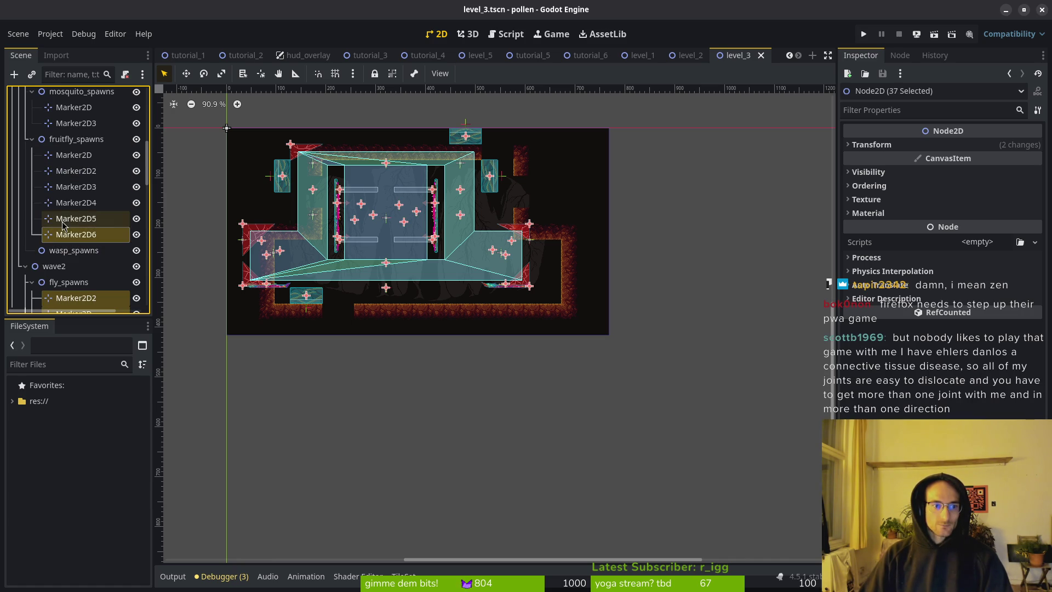
{"action": "left_click", "coordinate": [63, 219], "text": "ctrl"}
{"action": "left_click", "coordinate": [64, 203], "text": "ctrl"}
{"action": "left_click", "coordinate": [65, 187], "text": "ctrl"}
{"action": "left_click", "coordinate": [66, 171], "text": "ctrl"}
{"action": "left_click", "coordinate": [67, 155], "text": "ctrl"}
{"action": "scroll", "coordinate": [71, 159], "scroll_direction": "up", "scroll_amount": 6}
{"action": "left_click", "coordinate": [85, 286], "text": "ctrl"}
{"action": "left_click", "coordinate": [74, 238], "text": "ctrl"}
{"action": "left_click", "coordinate": [75, 222], "text": "ctrl"}
{"action": "left_click", "coordinate": [74, 191], "text": "ctrl"}
{"action": "scroll", "coordinate": [79, 175], "scroll_direction": "up", "scroll_amount": 4}
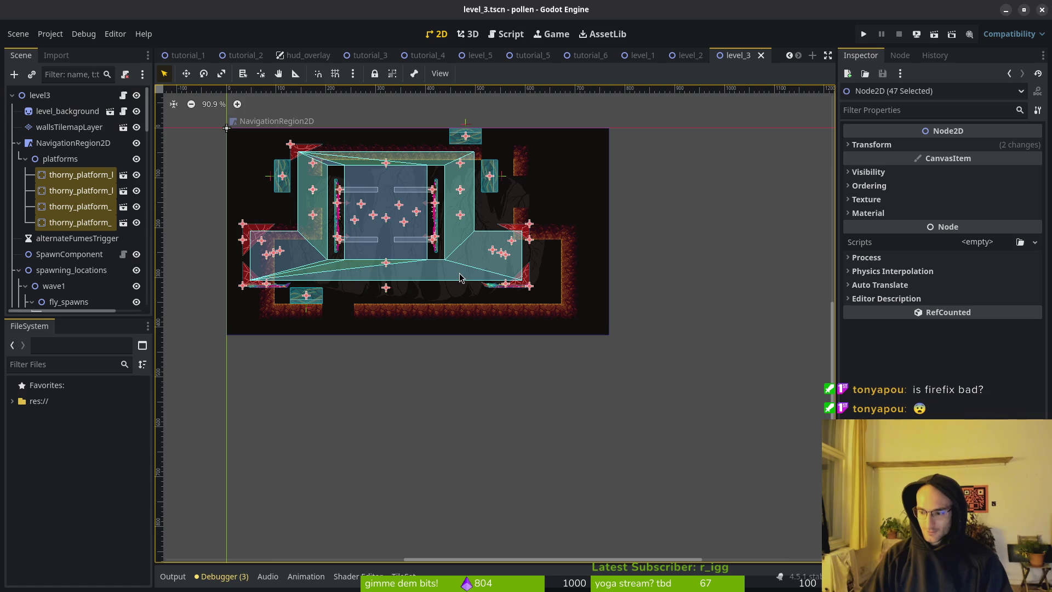
{"action": "scroll", "coordinate": [460, 279], "scroll_direction": "up", "scroll_amount": 6}
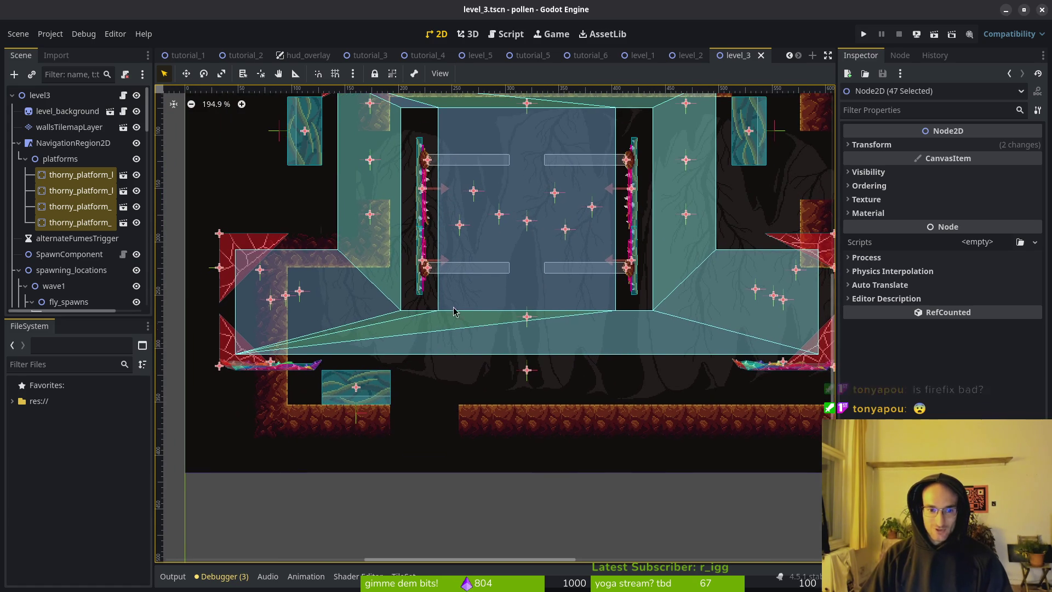
- Shift the selected platforms, spawn markers and hazards right and down, then nudge them back left
{"action": "mouse_move", "coordinate": [345, 303]}
{"action": "left_mouse_down"}
{"action": "mouse_move", "coordinate": [407, 325]}
{"action": "mouse_move", "coordinate": [406, 341]}
{"action": "mouse_move", "coordinate": [501, 346]}
{"action": "left_mouse_up"}
{"action": "scroll", "coordinate": [412, 333], "scroll_direction": "up", "scroll_amount": 7}
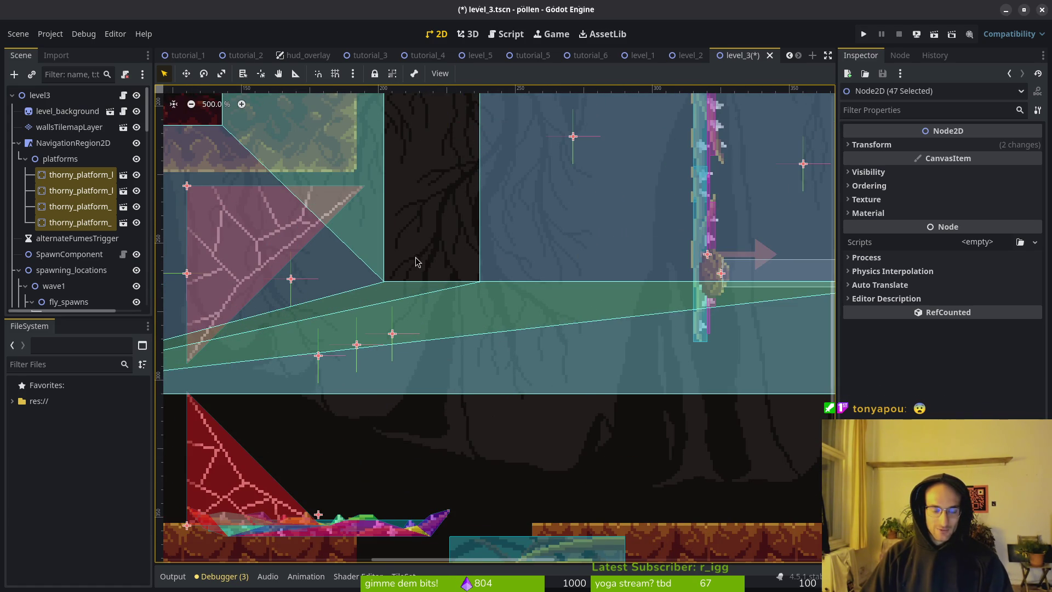
{"action": "scroll", "coordinate": [416, 263], "scroll_direction": "left", "scroll_amount": 5}
{"action": "left_click_drag", "start_coordinate": [466, 258], "coordinate": [380, 246]}
{"action": "scroll", "coordinate": [546, 303], "scroll_direction": "down", "scroll_amount": 2}
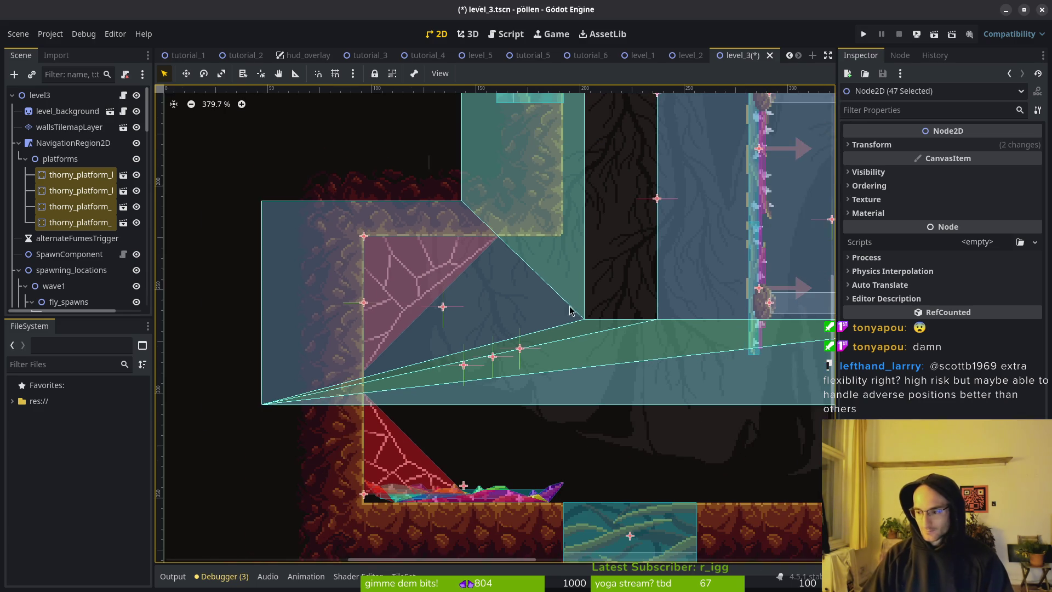
{"action": "scroll", "coordinate": [553, 309], "scroll_direction": "right", "scroll_amount": 3}
- Deselect the level pieces, save the level 3 scene, and show all open windows
{"action": "left_click", "coordinate": [548, 311]}
{"action": "key", "text": "ctrl+s"}
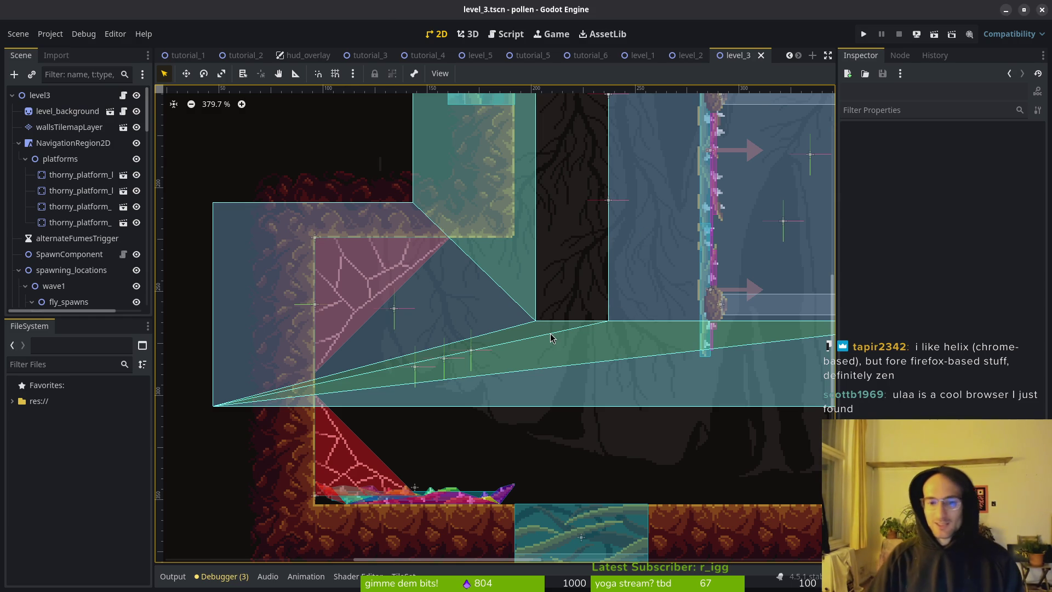
{"action": "key", "text": "super"}
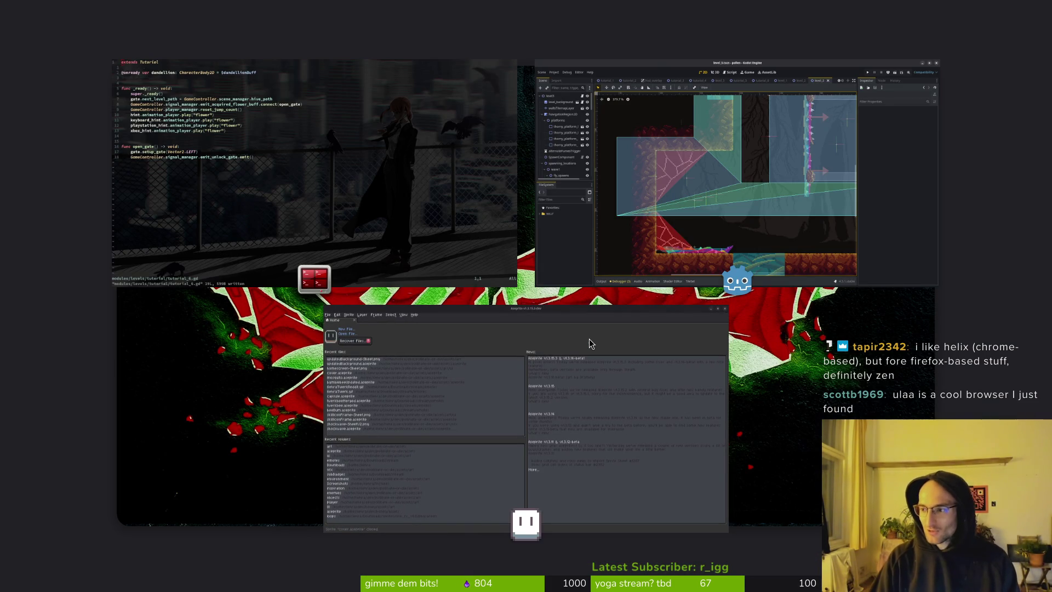
{"action": "key", "text": "super"}
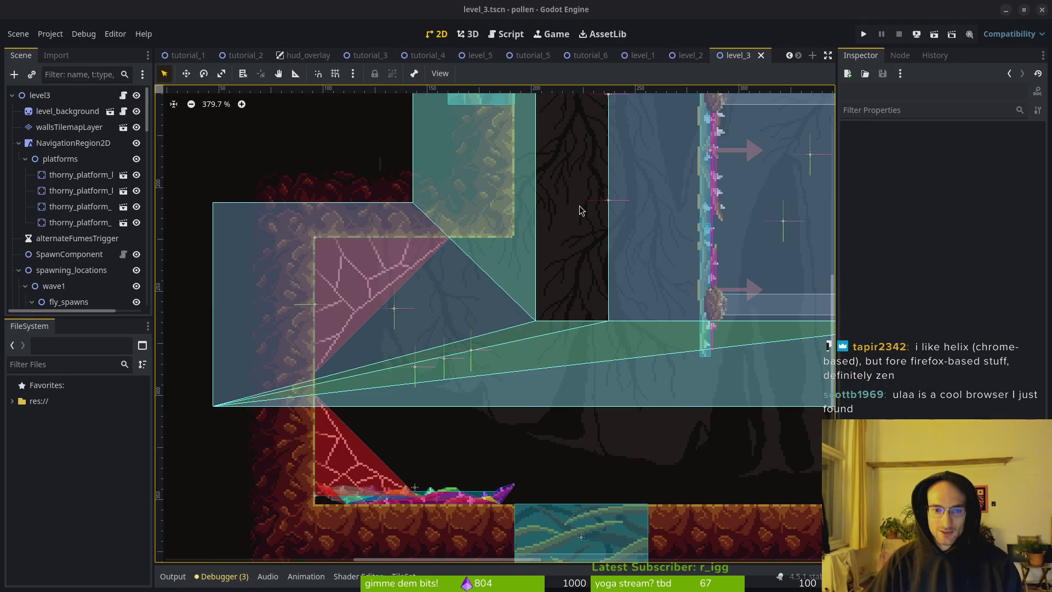
{"action": "key", "text": "ctrl+shift+Escape"}
{"action": "left_click", "coordinate": [688, 192]}
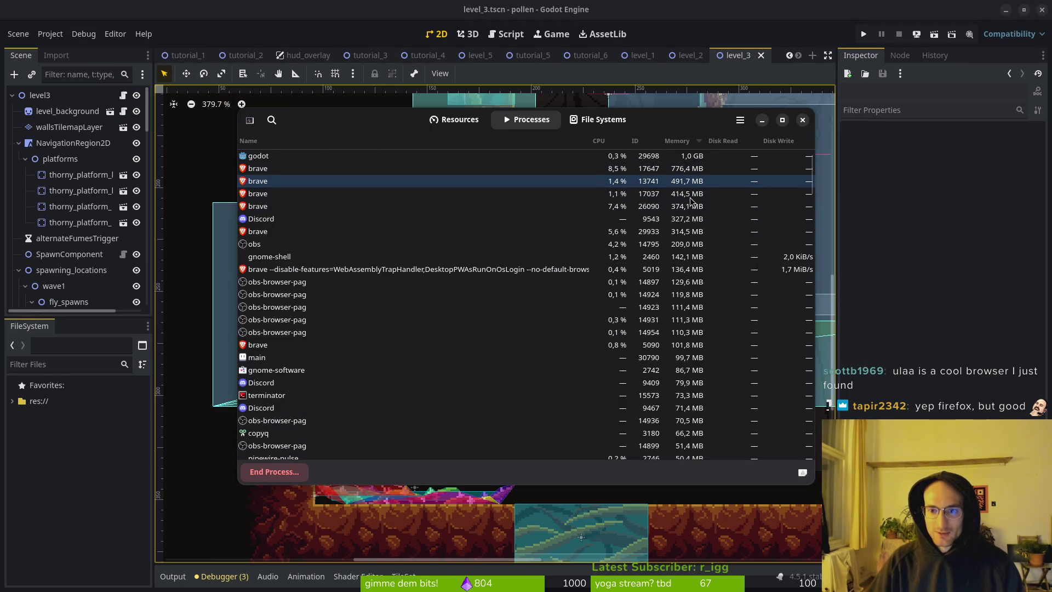
{"action": "left_click", "coordinate": [692, 207]}
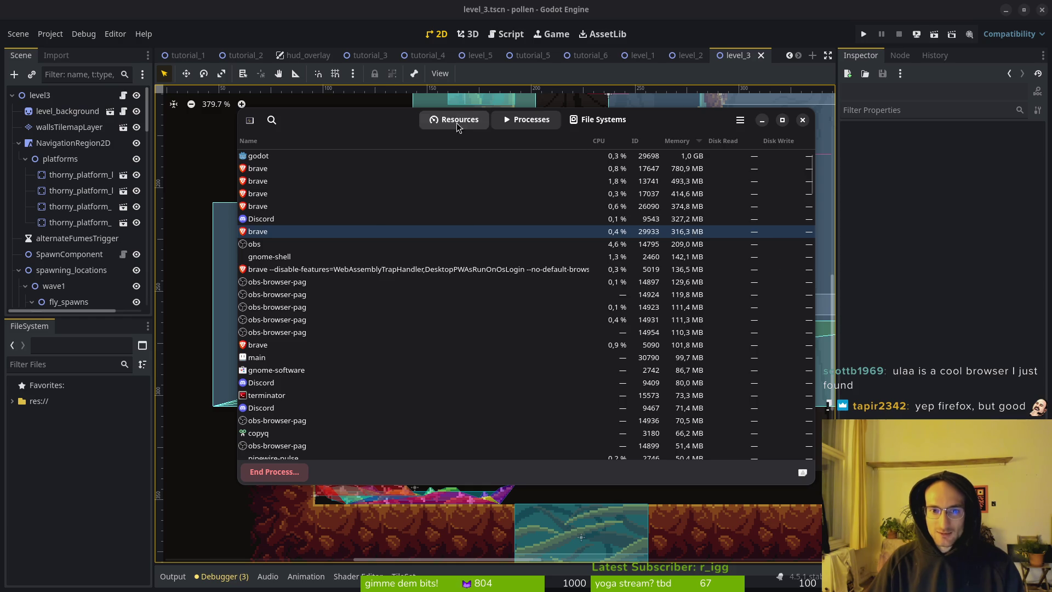
{"action": "left_click", "coordinate": [454, 119]}
{"action": "left_click", "coordinate": [526, 120]}
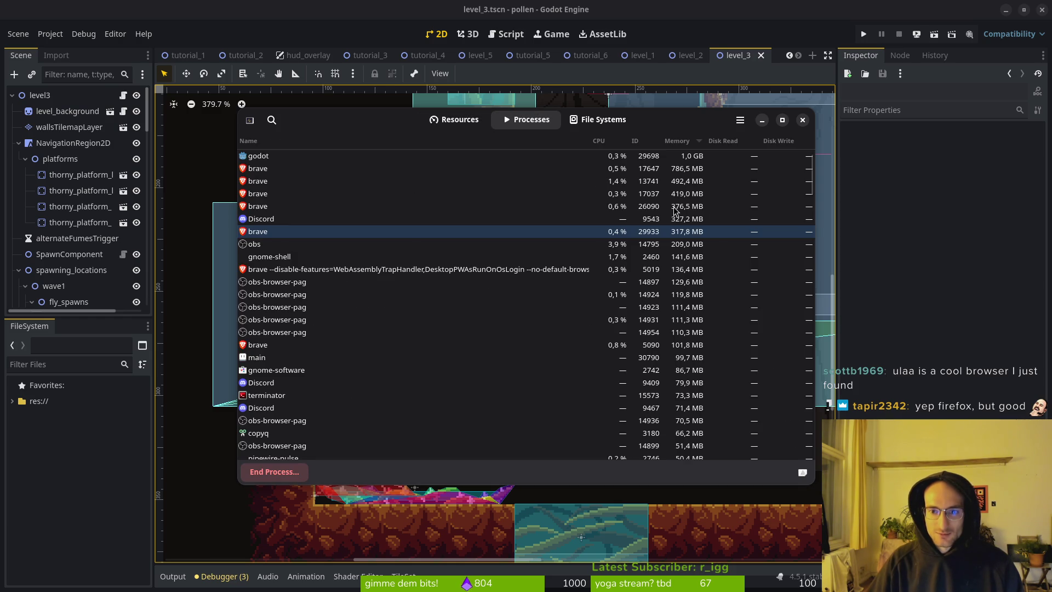
{"action": "left_click", "coordinate": [667, 219]}
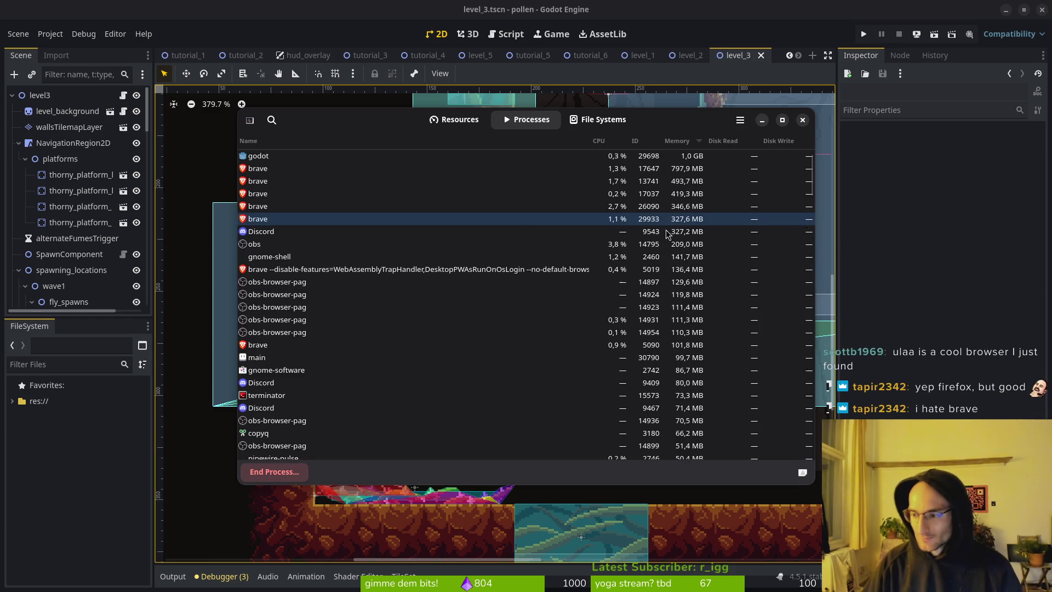
{"action": "left_click", "coordinate": [803, 119]}
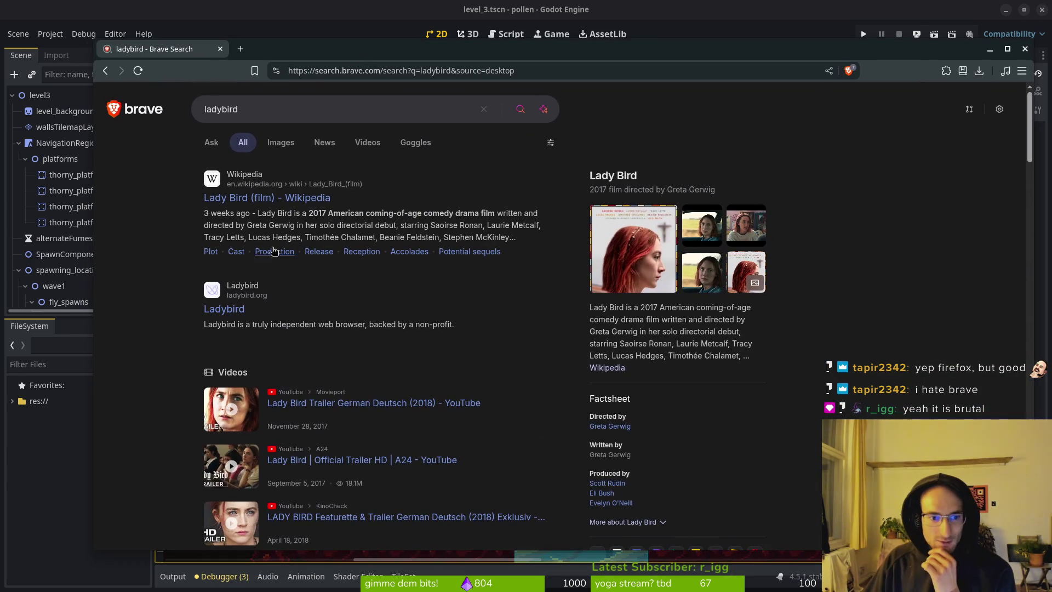
- Open the Ladybird website from the search results and scroll through it
{"action": "left_click", "coordinate": [233, 312]}
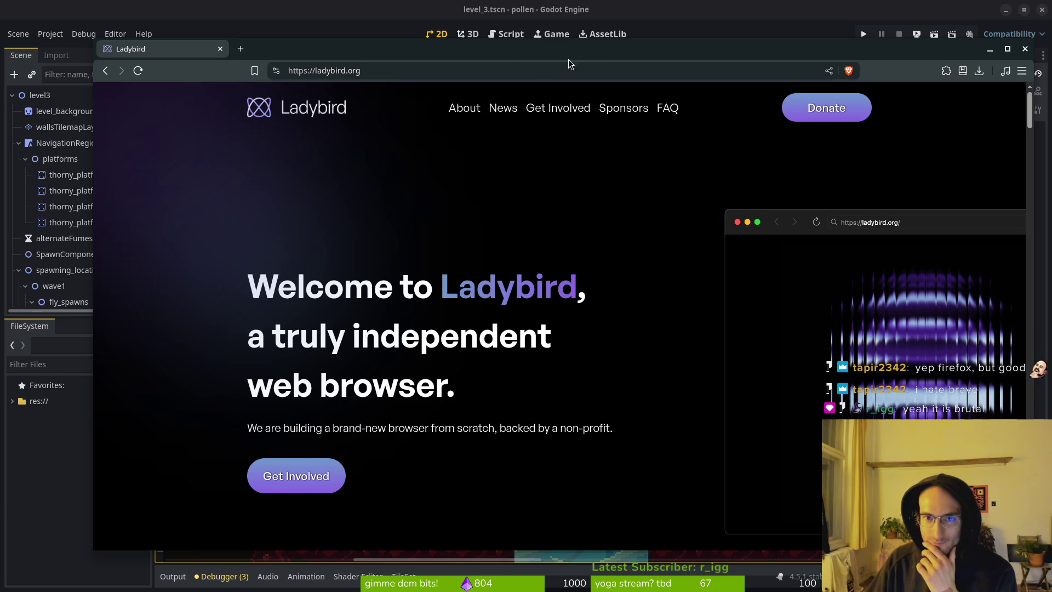
{"action": "left_click_drag", "start_coordinate": [595, 54], "coordinate": [540, 52]}
{"action": "scroll", "coordinate": [528, 331], "scroll_direction": "down", "scroll_amount": 6}
{"action": "scroll", "coordinate": [567, 310], "scroll_direction": "down", "scroll_amount": 20}
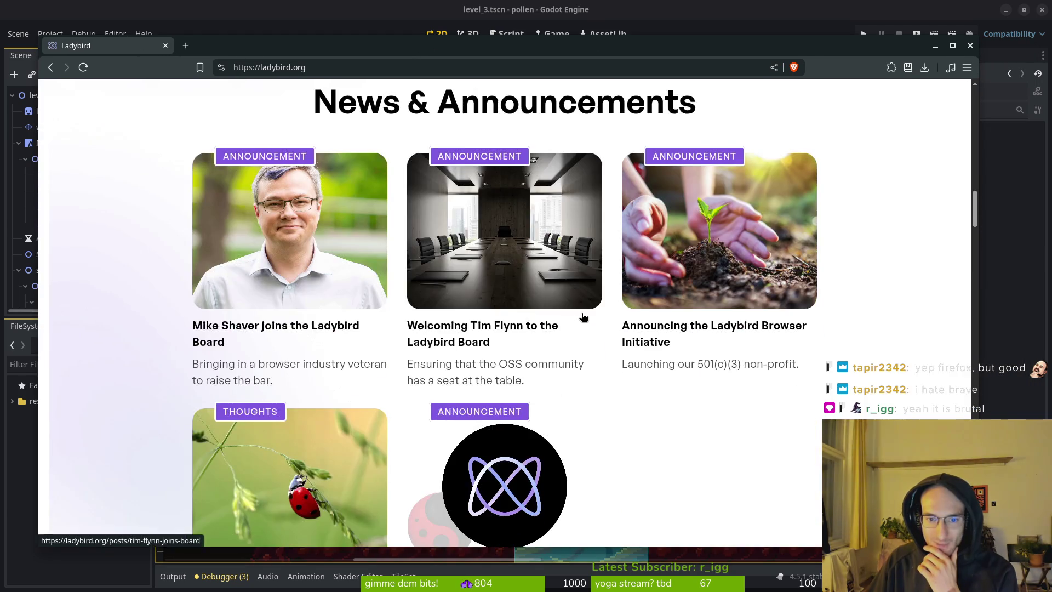
{"action": "scroll", "coordinate": [564, 348], "scroll_direction": "down", "scroll_amount": 10}
{"action": "scroll", "coordinate": [536, 312], "scroll_direction": "up", "scroll_amount": 20}
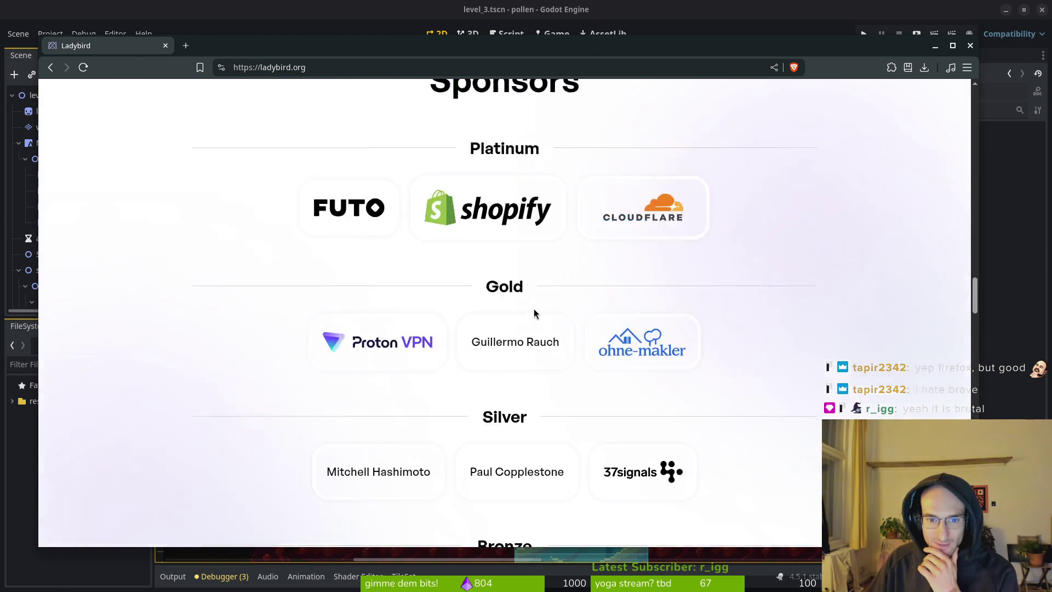
{"action": "scroll", "coordinate": [267, 276], "scroll_direction": "down", "scroll_amount": 4}
{"action": "scroll", "coordinate": [367, 224], "scroll_direction": "up", "scroll_amount": 8}
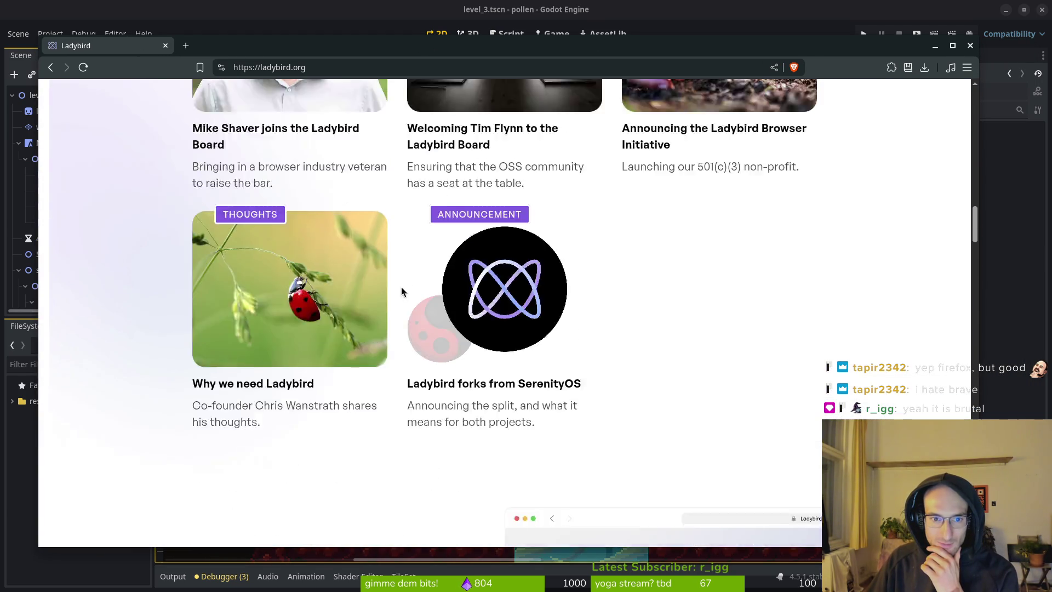
{"action": "scroll", "coordinate": [512, 459], "scroll_direction": "up", "scroll_amount": 10}
{"action": "scroll", "coordinate": [603, 351], "scroll_direction": "up", "scroll_amount": 10}
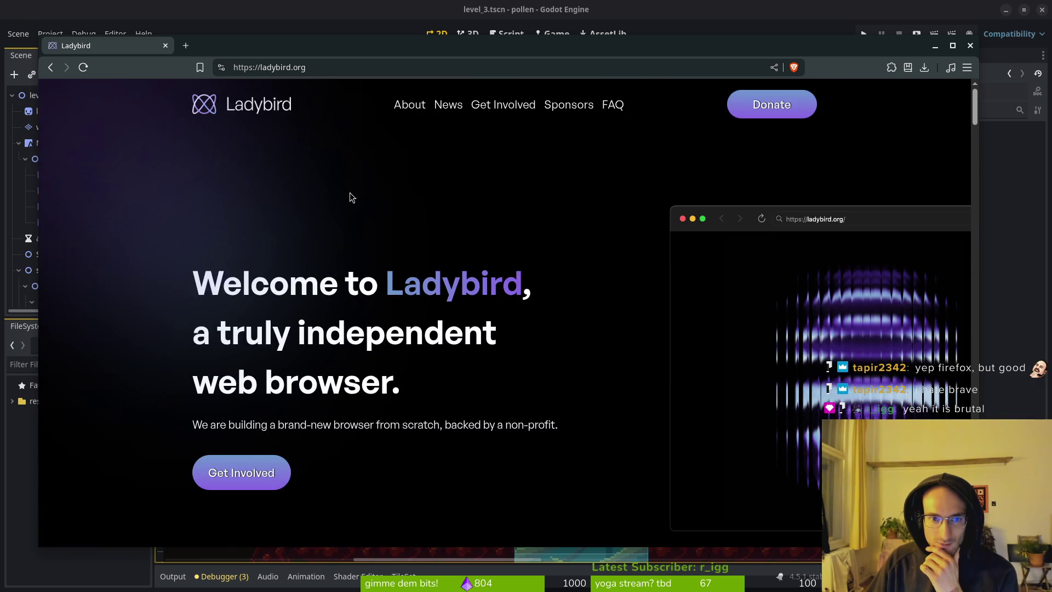
- Jump to the News and Get Involved sections and select the Summer 2026 alpha target sentence
{"action": "left_click", "coordinate": [446, 106]}
{"action": "scroll", "coordinate": [540, 179], "scroll_direction": "up", "scroll_amount": 10}
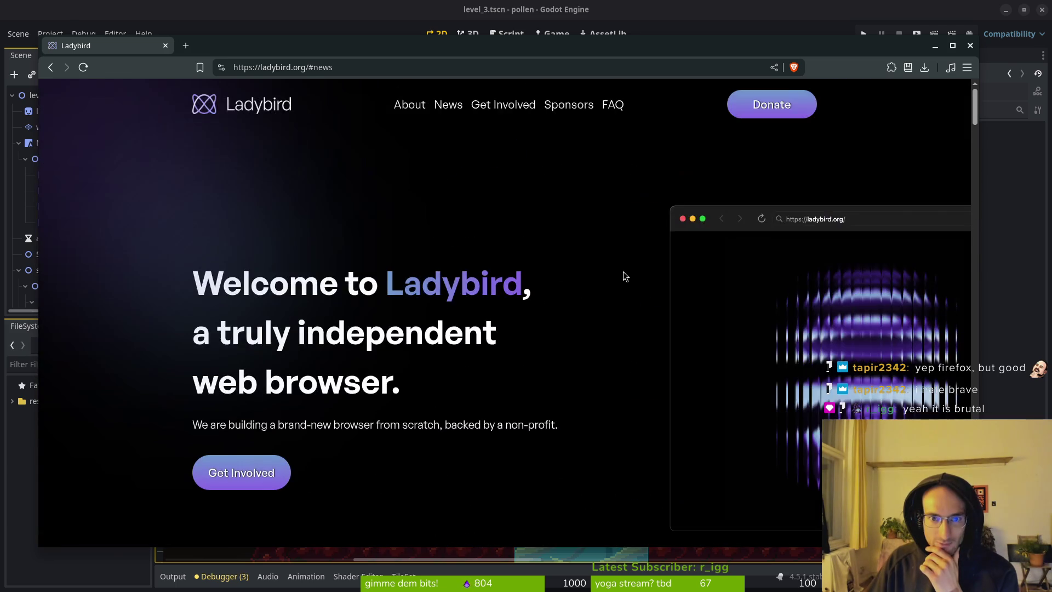
{"action": "left_click", "coordinate": [485, 105]}
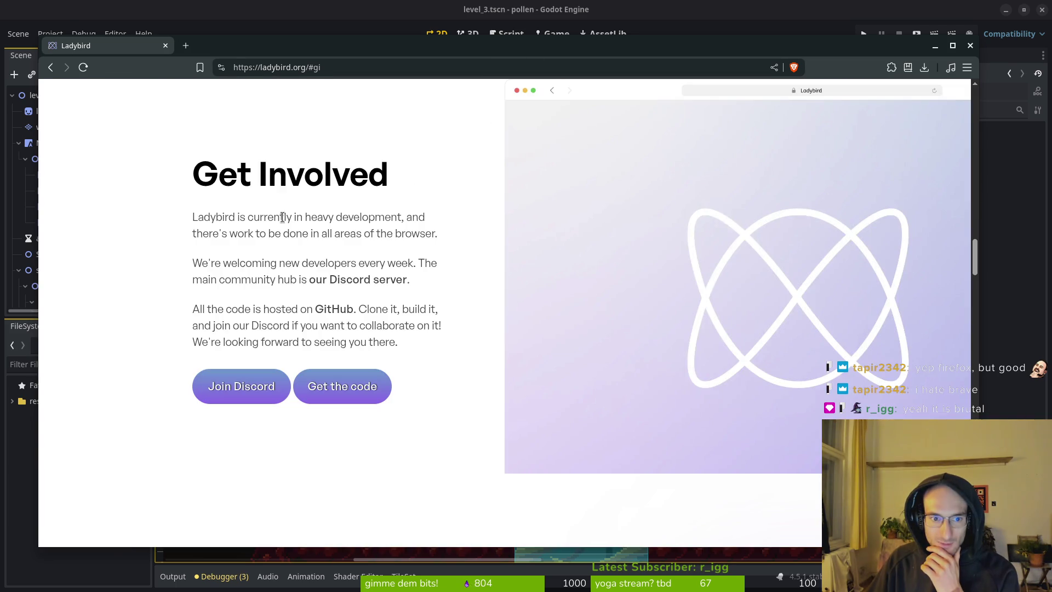
{"action": "scroll", "coordinate": [449, 298], "scroll_direction": "down", "scroll_amount": 10}
{"action": "scroll", "coordinate": [449, 299], "scroll_direction": "down", "scroll_amount": 6}
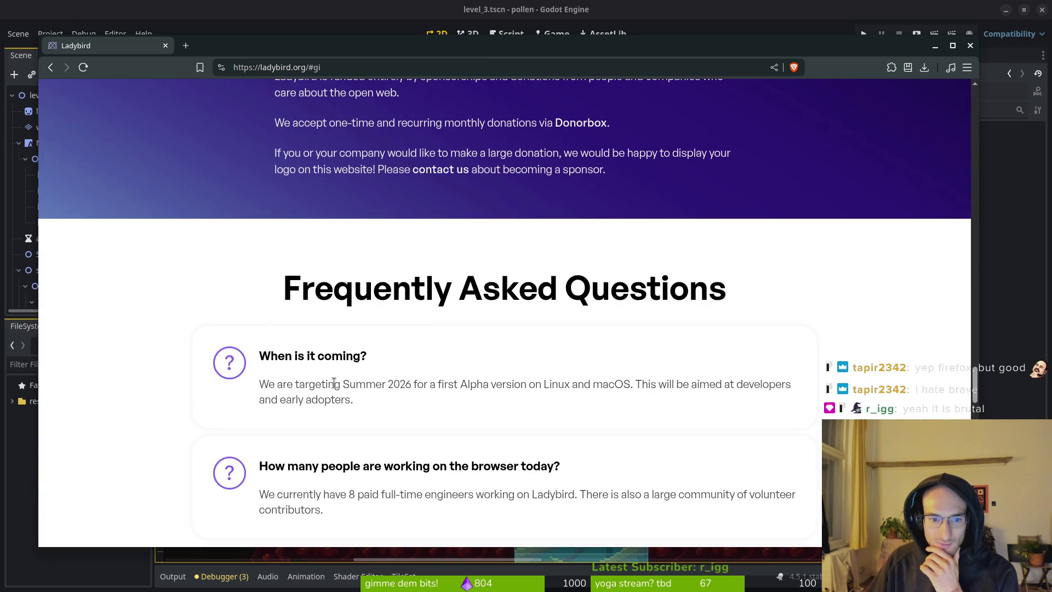
{"action": "left_click_drag", "start_coordinate": [268, 384], "coordinate": [483, 385]}
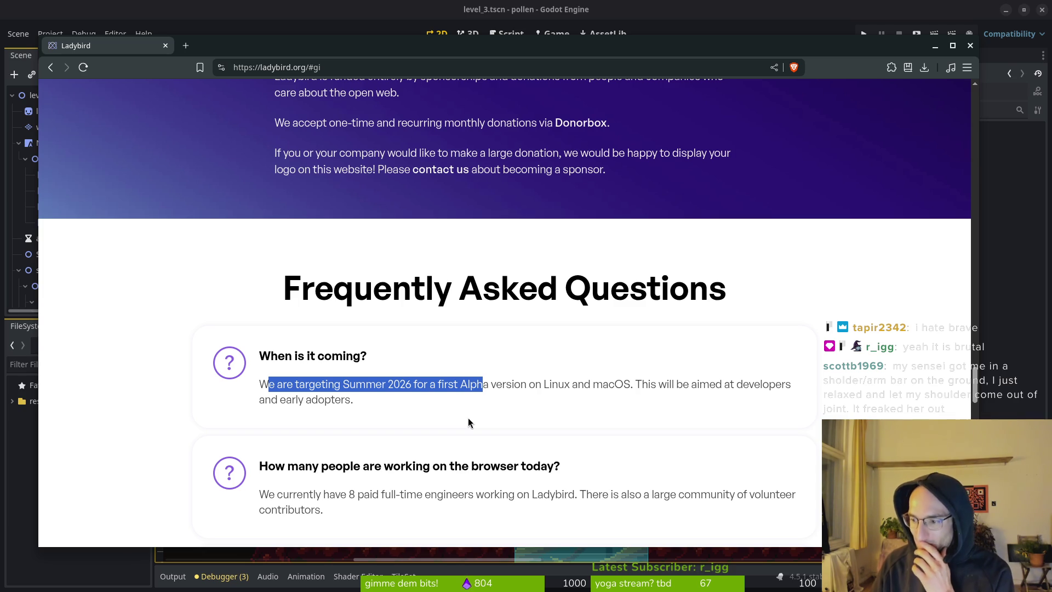
{"action": "scroll", "coordinate": [552, 370], "scroll_direction": "up", "scroll_amount": 3}
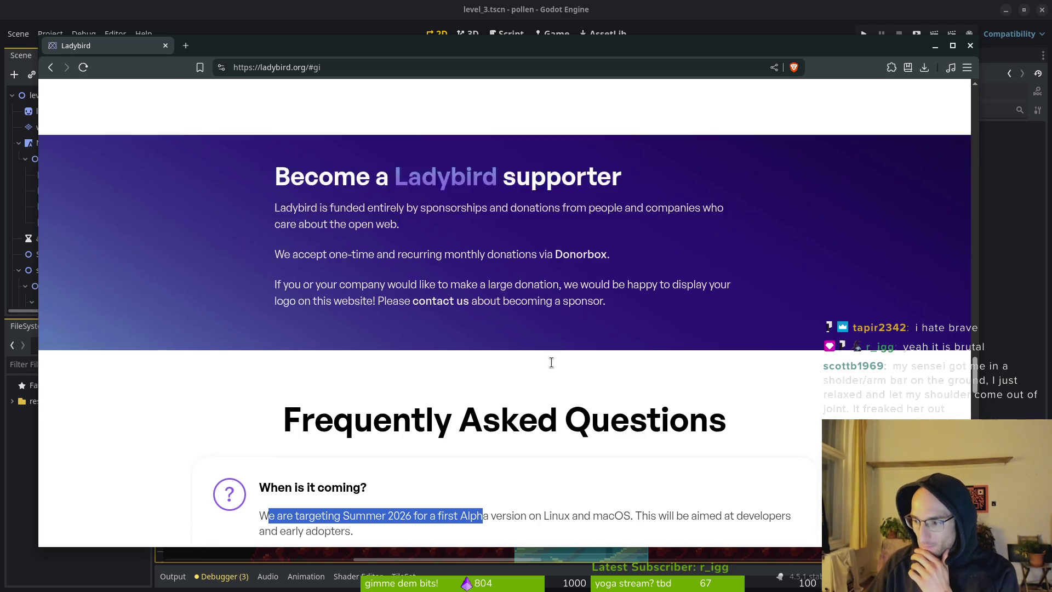
{"action": "scroll", "coordinate": [552, 370], "scroll_direction": "down", "scroll_amount": 1}
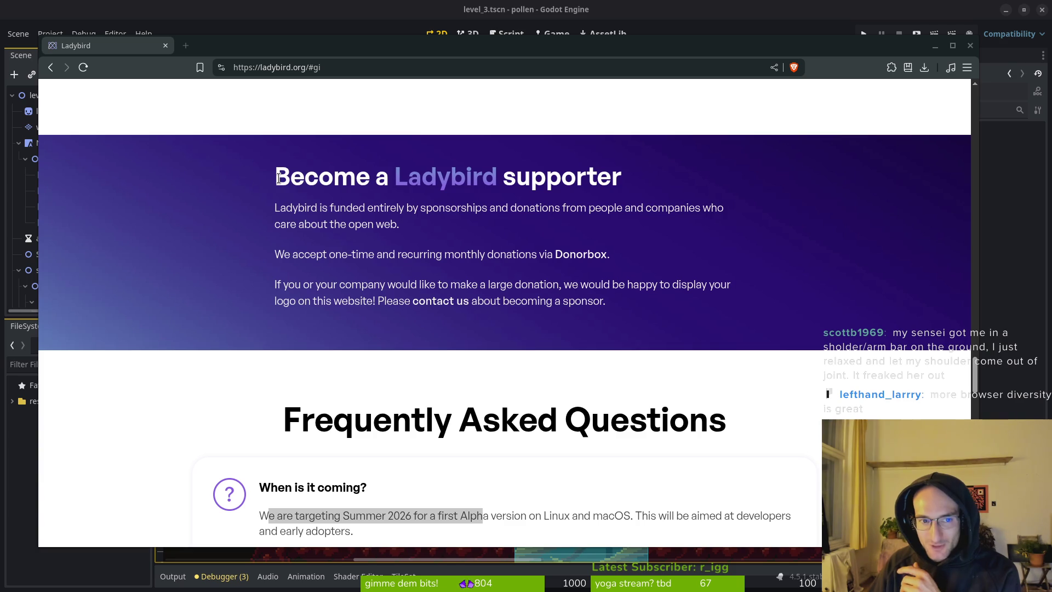
- Select and deselect the 'Become a Ladybird supporter' heading, then close the Ladybird window
{"action": "left_click_drag", "start_coordinate": [278, 179], "coordinate": [682, 188]}
{"action": "left_click", "coordinate": [451, 181]}
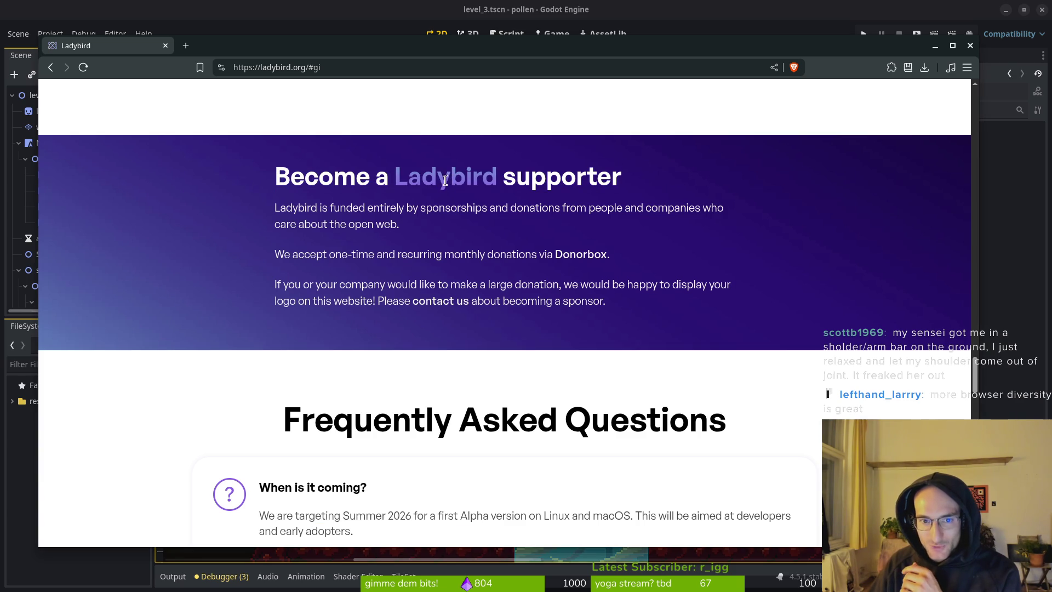
{"action": "scroll", "coordinate": [461, 225], "scroll_direction": "down", "scroll_amount": 7}
{"action": "scroll", "coordinate": [486, 298], "scroll_direction": "up", "scroll_amount": 7}
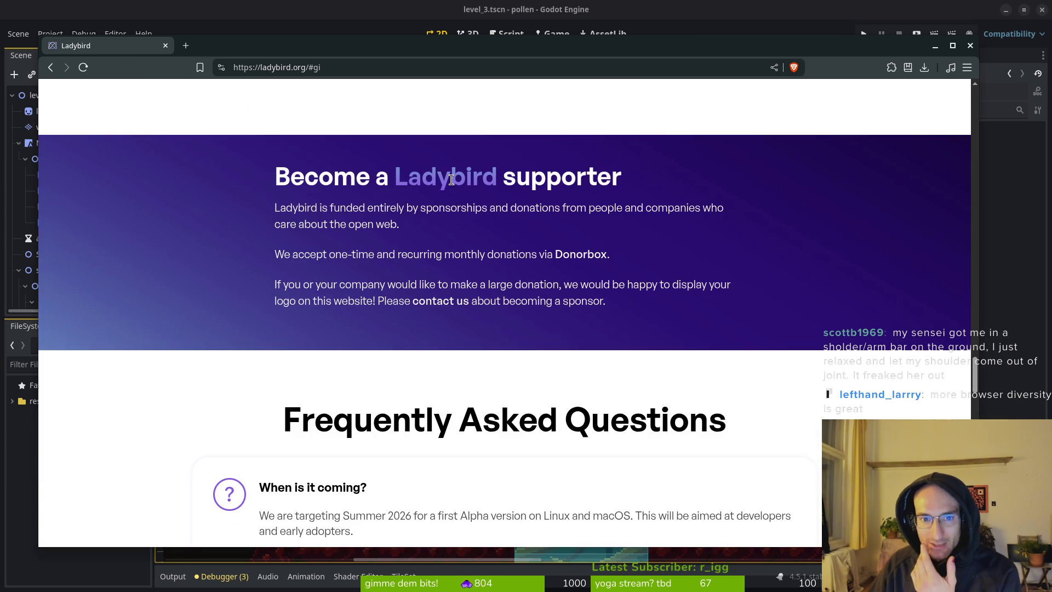
{"action": "left_click", "coordinate": [165, 45]}
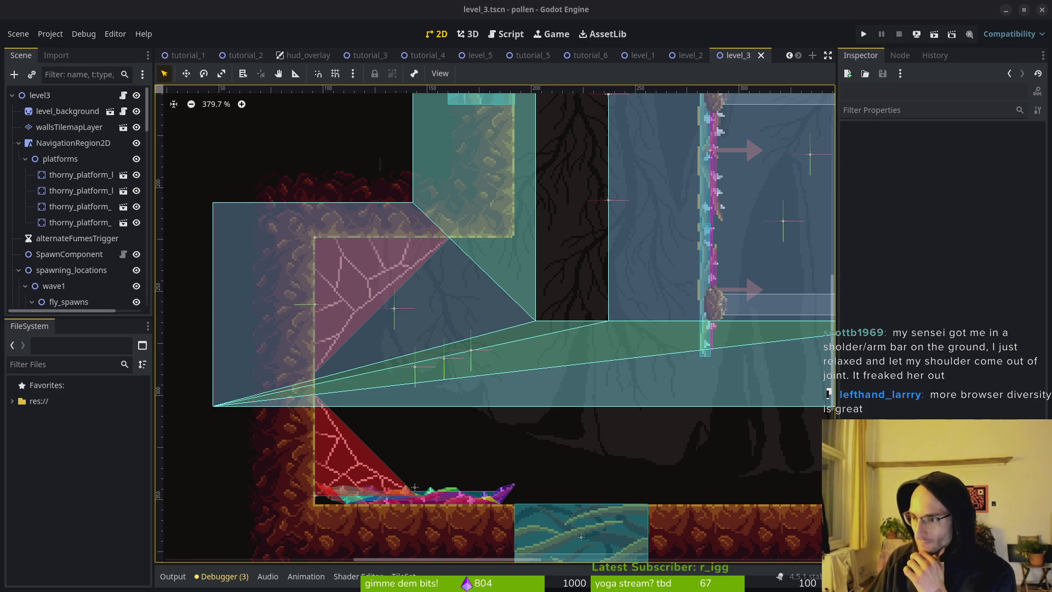
- Switch with Alt+Tab to the Brave window showing the ulaa browser results
{"action": "key", "text": "alt+Tab"}
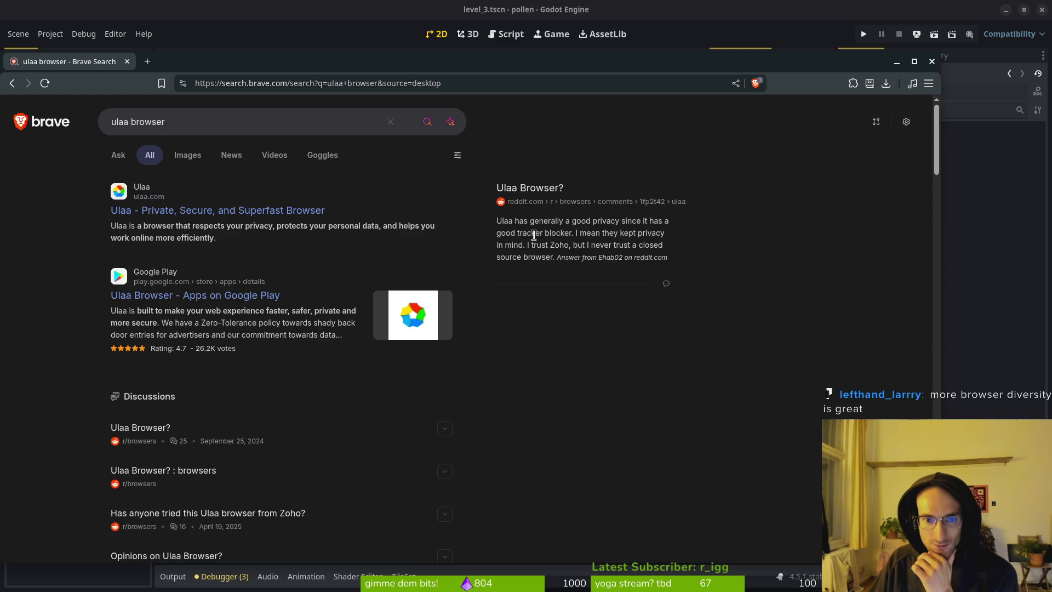
- Scroll the ulaa results and open the 'Download and install Ulaa' support article
{"action": "scroll", "coordinate": [319, 289], "scroll_direction": "down", "scroll_amount": 3}
{"action": "scroll", "coordinate": [329, 294], "scroll_direction": "up", "scroll_amount": 3}
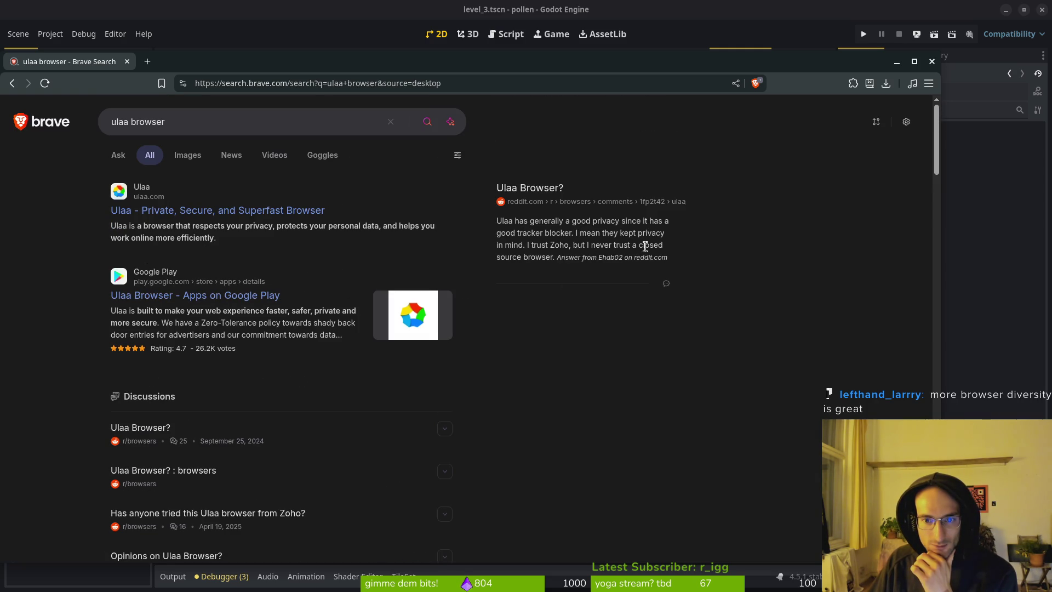
{"action": "scroll", "coordinate": [213, 309], "scroll_direction": "down", "scroll_amount": 5}
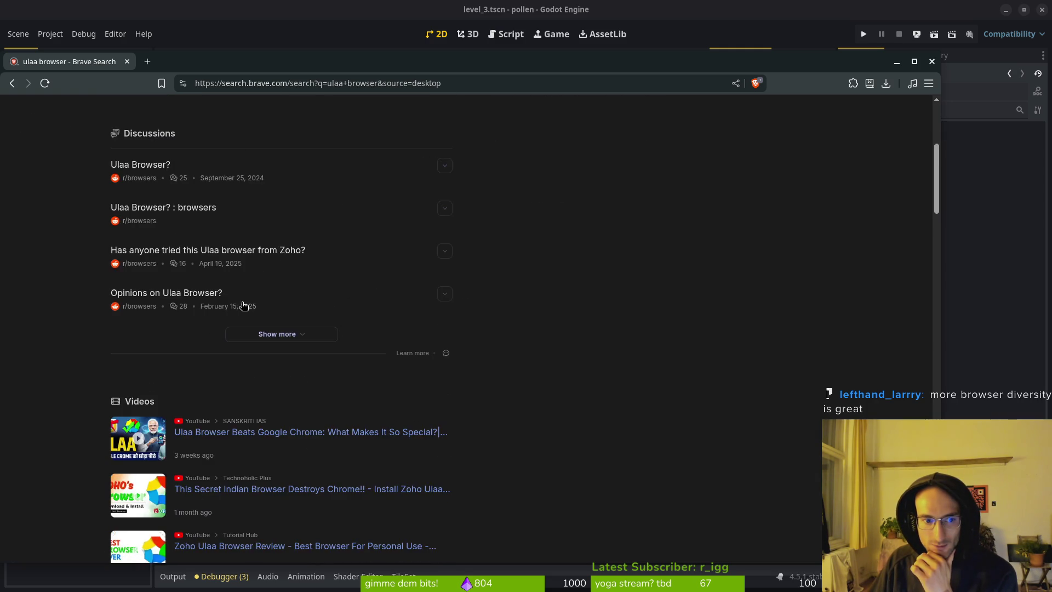
{"action": "scroll", "coordinate": [244, 307], "scroll_direction": "down", "scroll_amount": 6}
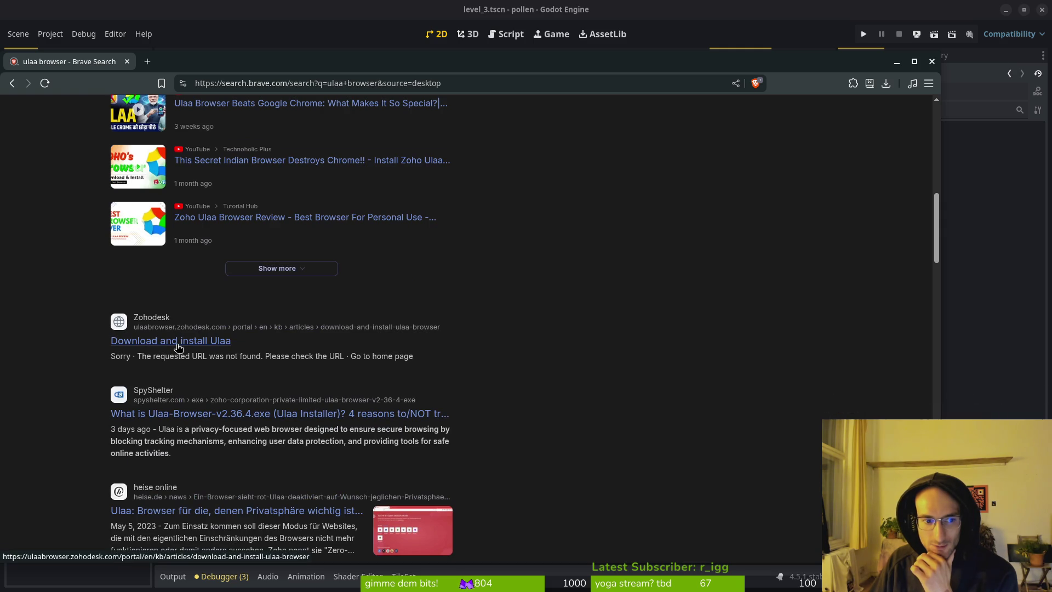
{"action": "left_click", "coordinate": [176, 345]}
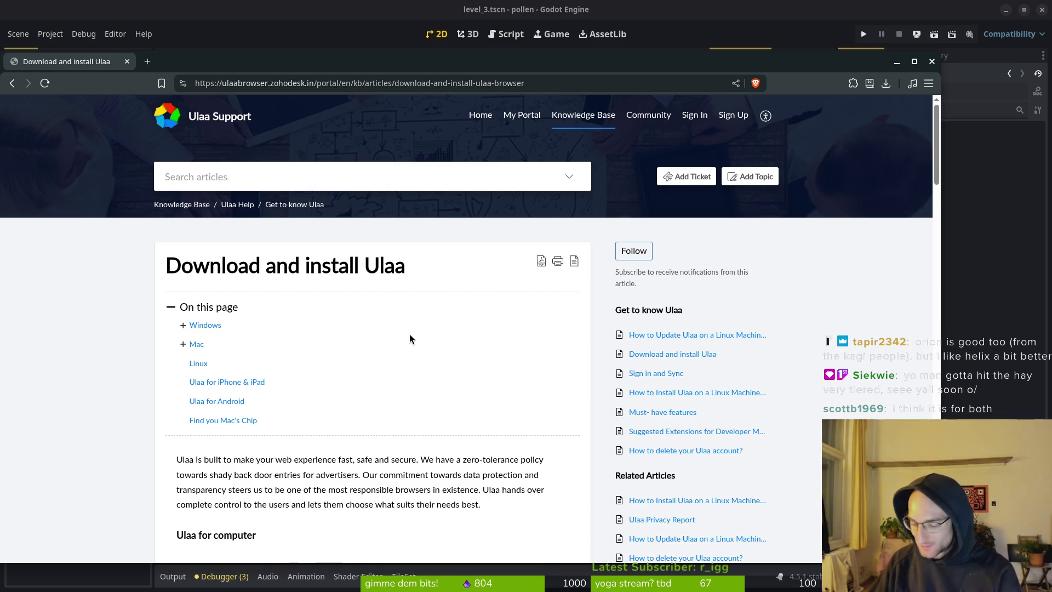
- Glance at the window overview, review the article, and select the address bar for a new search
{"action": "key", "text": "super"}
{"action": "key", "text": "super"}
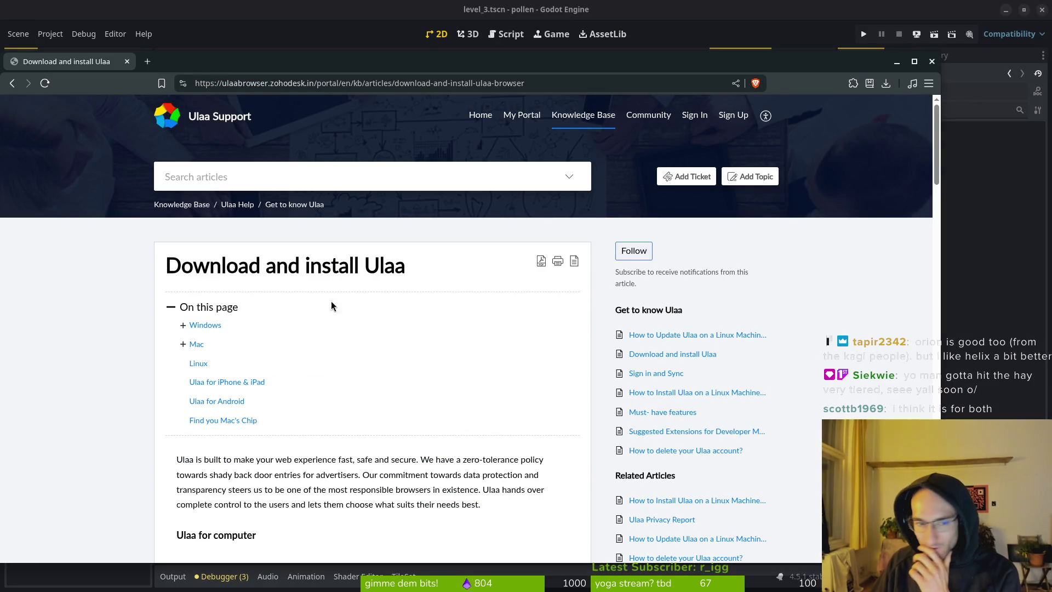
{"action": "scroll", "coordinate": [226, 290], "scroll_direction": "down", "scroll_amount": 3}
{"action": "scroll", "coordinate": [431, 318], "scroll_direction": "up", "scroll_amount": 3}
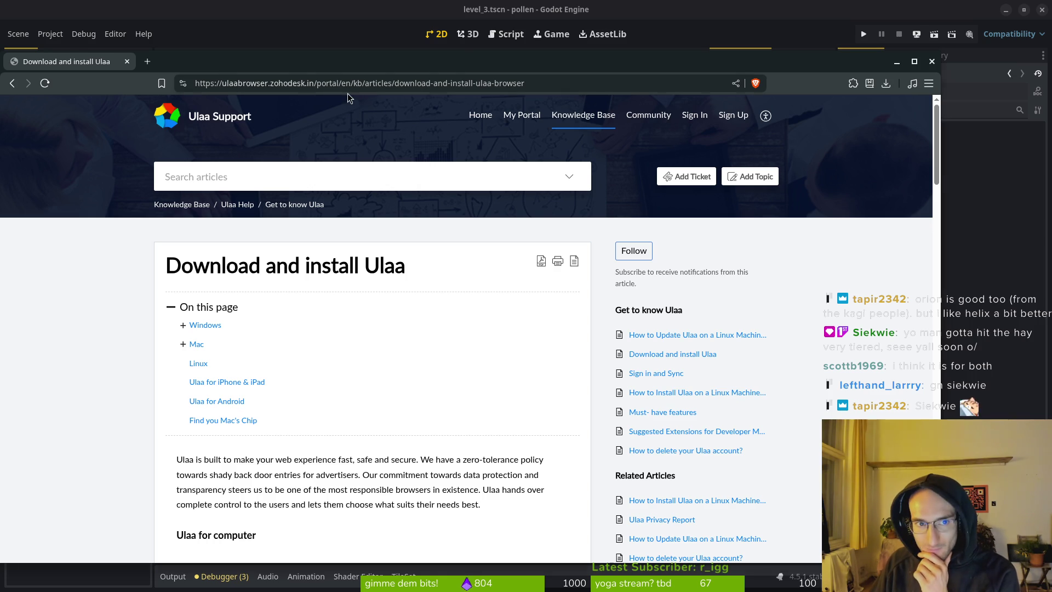
{"action": "left_click", "coordinate": [358, 85]}
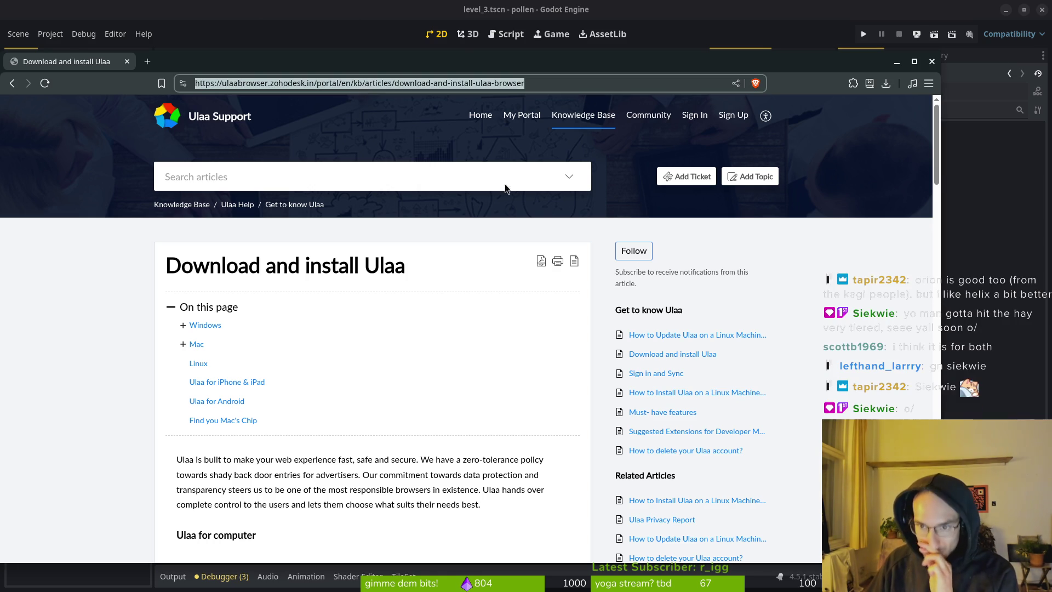
{"action": "left_click", "coordinate": [296, 84]}
- Search the web for 'zed' and look over the zed.dev website
{"action": "type", "text": "z"}
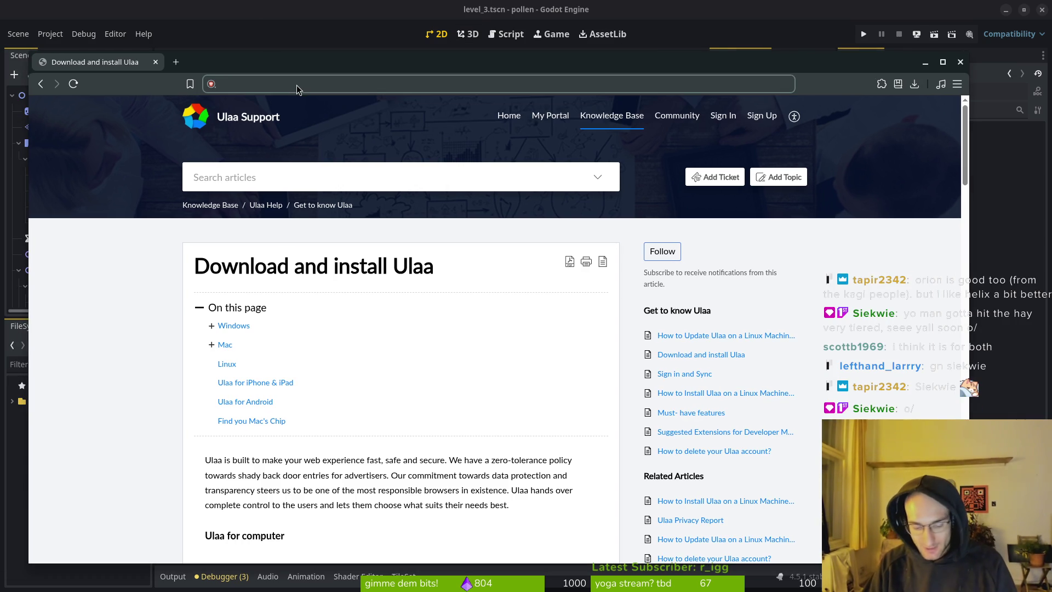
{"action": "type", "text": "ed"}
{"action": "key", "text": "Return"}
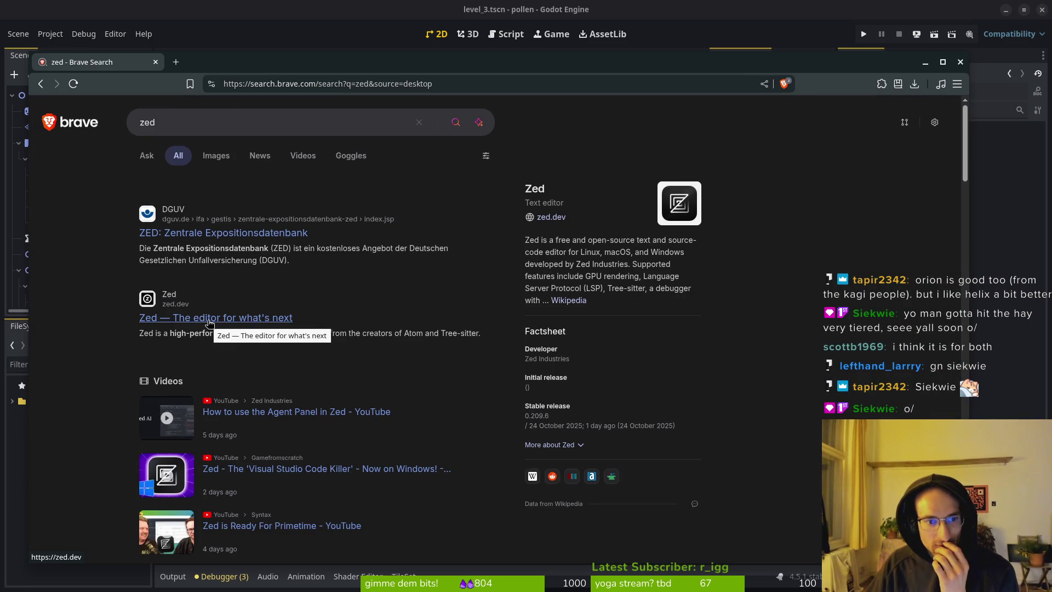
{"action": "left_click", "coordinate": [258, 323]}
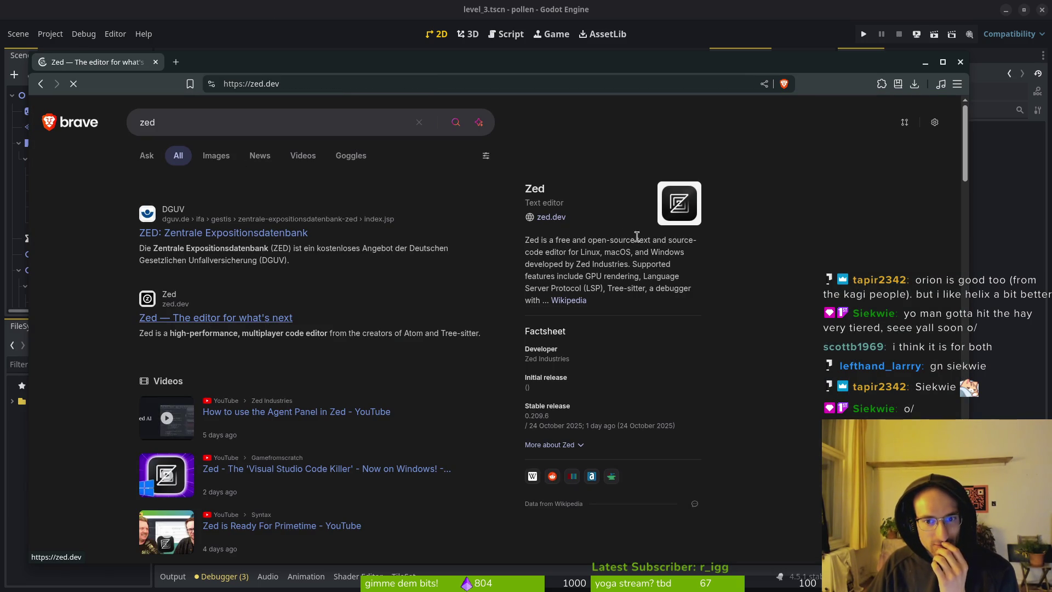
{"action": "scroll", "coordinate": [495, 265], "scroll_direction": "down", "scroll_amount": 5}
{"action": "scroll", "coordinate": [494, 265], "scroll_direction": "up", "scroll_amount": 5}
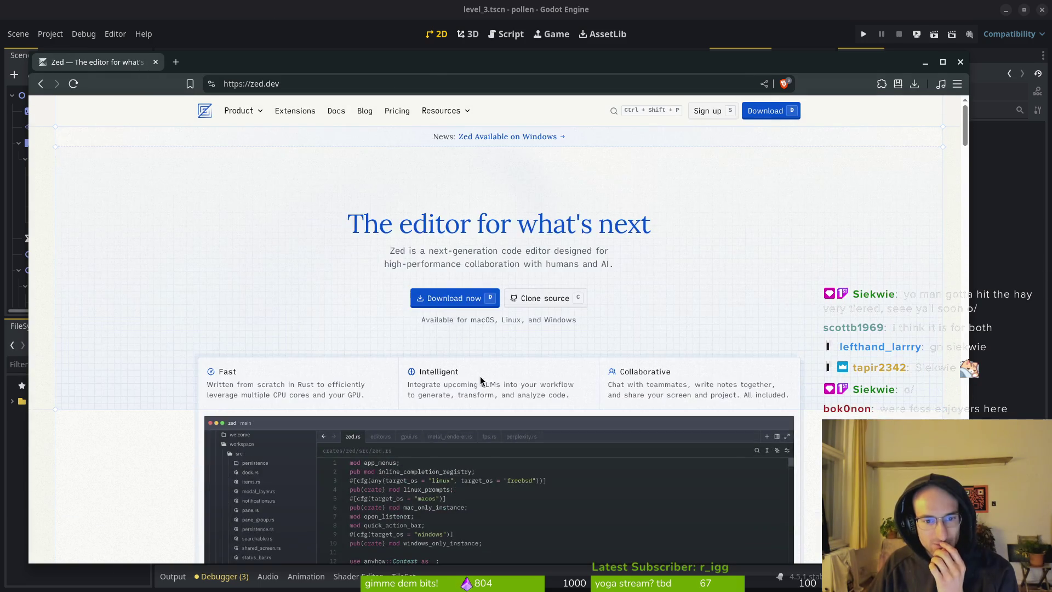
- Return to the zed search results and delete the query's last letter
{"action": "key", "text": "alt+Left"}
{"action": "left_click", "coordinate": [177, 127]}
{"action": "key", "text": "BackSpace"}
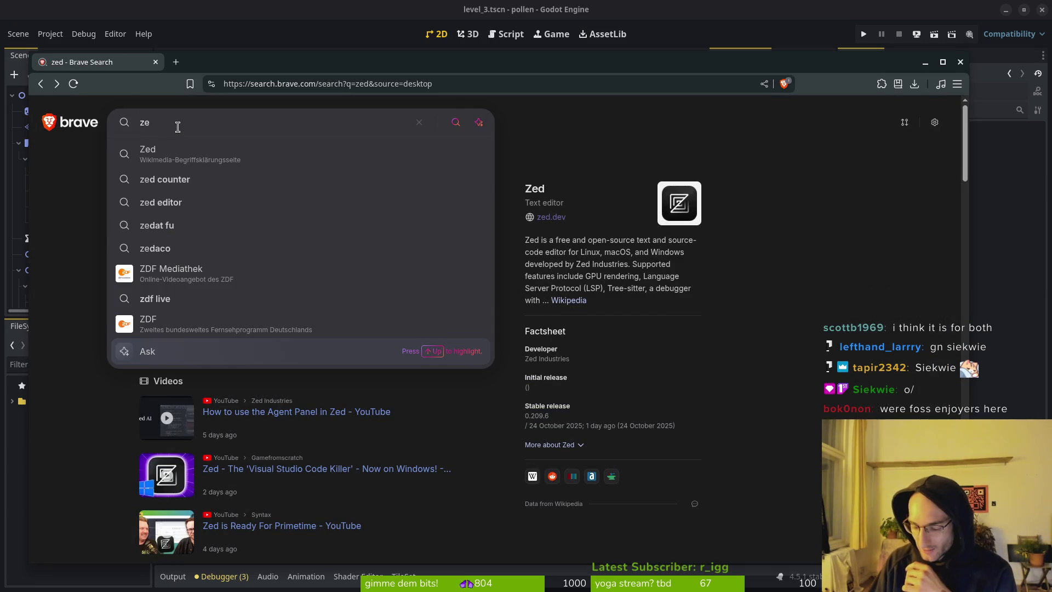
- Search for zen, refine the query to zen browser, and open the Zen Browser website
{"action": "type", "text": "n"}
{"action": "key", "text": "Return"}
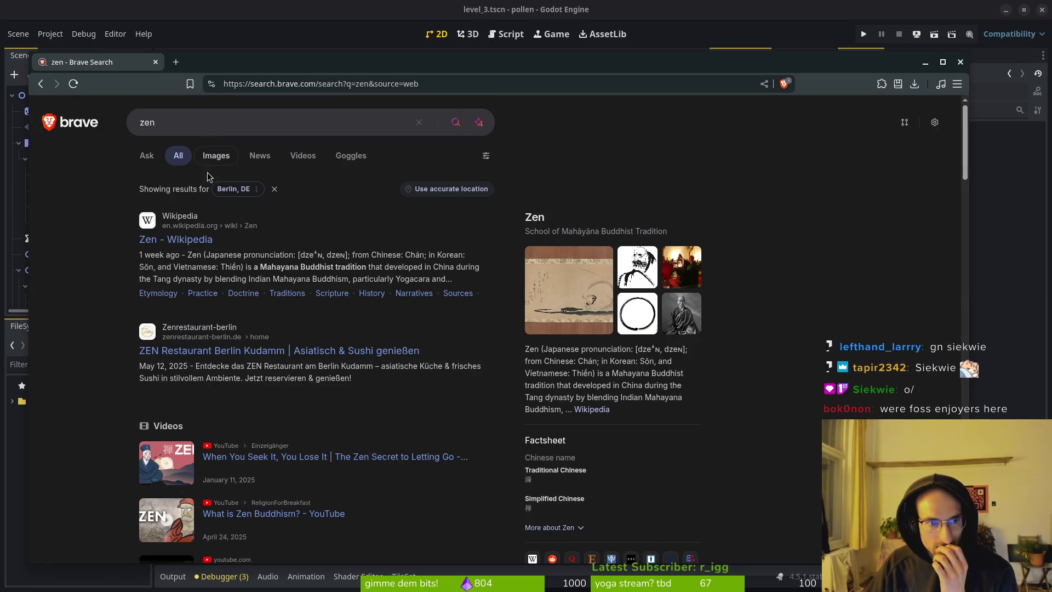
{"action": "scroll", "coordinate": [161, 411], "scroll_direction": "down", "scroll_amount": 6}
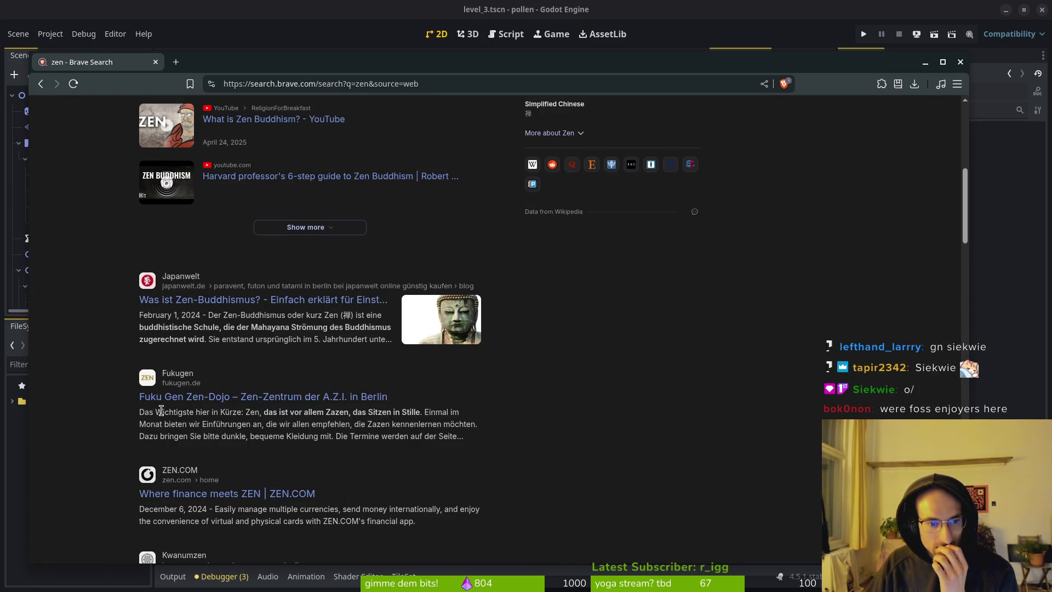
{"action": "scroll", "coordinate": [161, 411], "scroll_direction": "up", "scroll_amount": 6}
{"action": "left_click", "coordinate": [252, 122]}
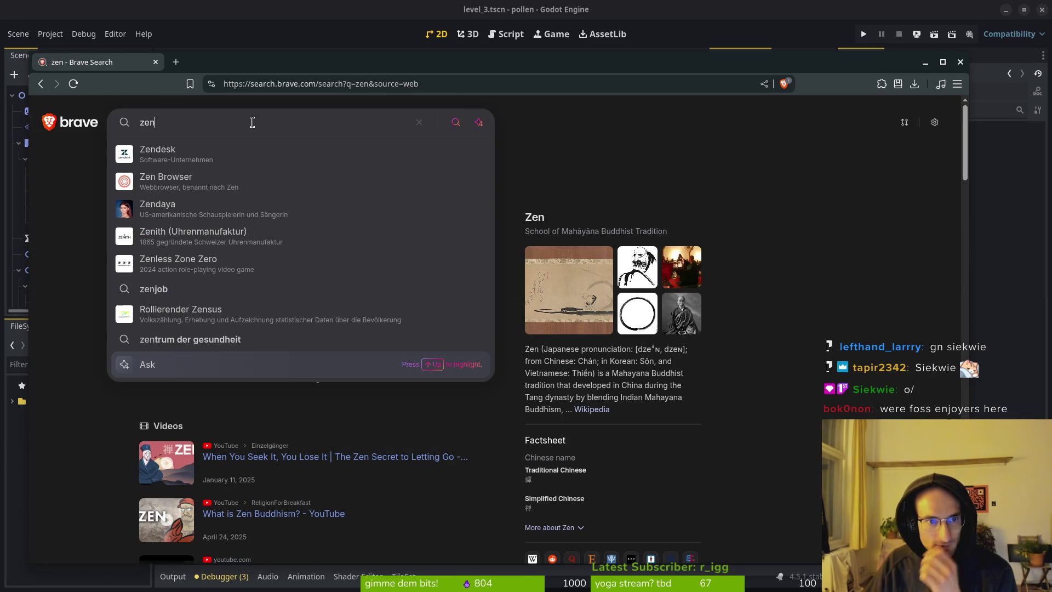
{"action": "type", "text": "brpwser"}
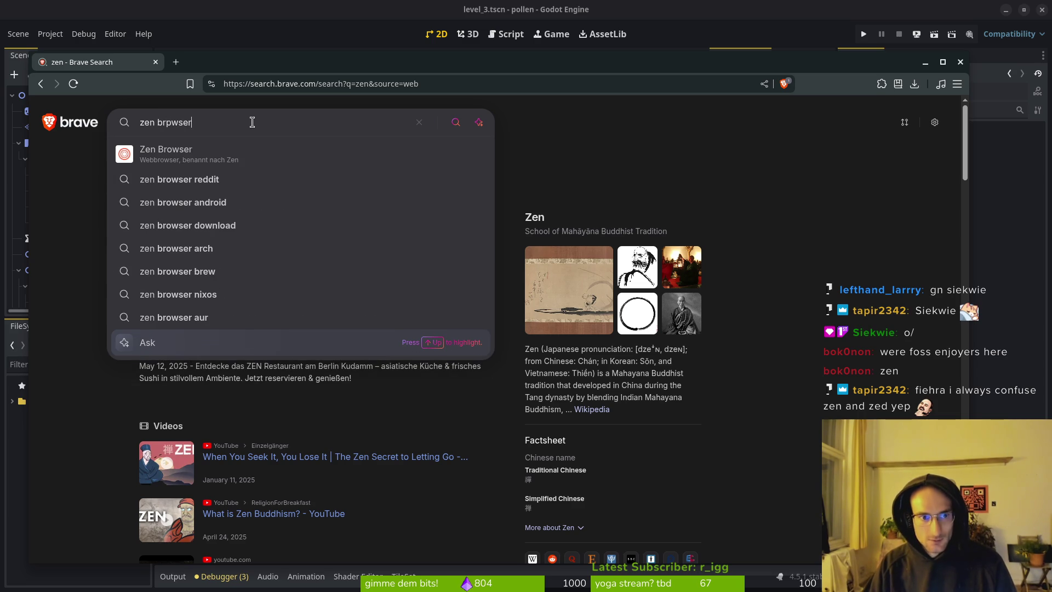
{"action": "key", "text": "Return"}
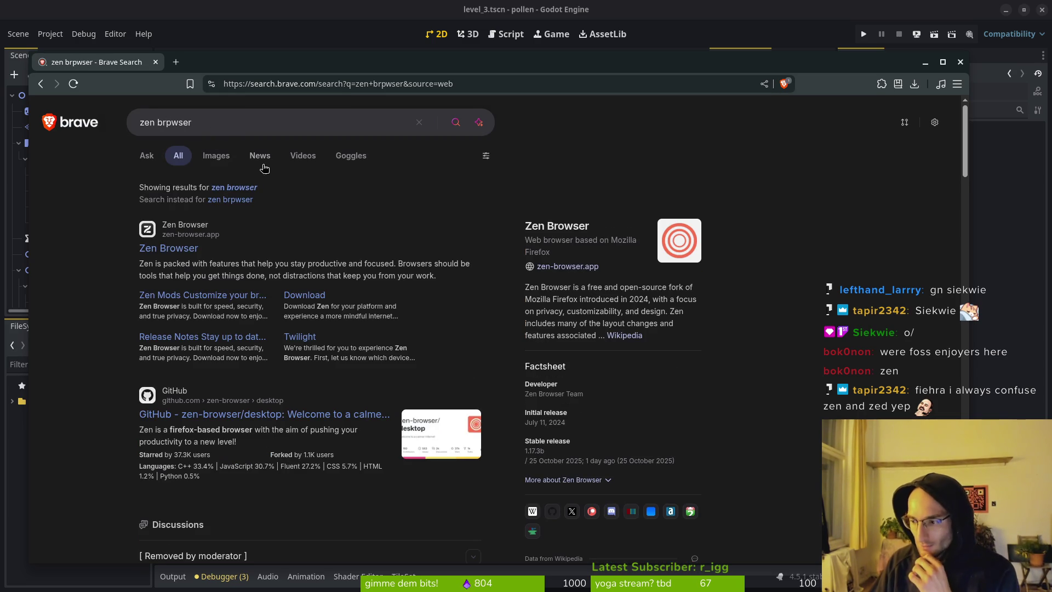
{"action": "left_click", "coordinate": [190, 250]}
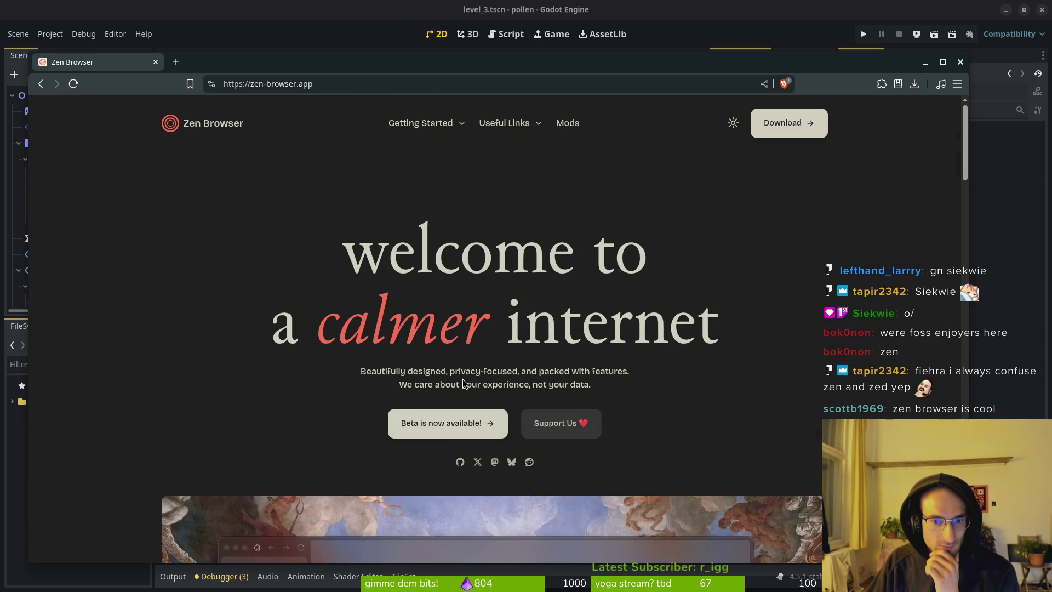
- Scroll through zen-browser.app and back to the top, then open a new tab
{"action": "scroll", "coordinate": [254, 363], "scroll_direction": "down", "scroll_amount": 5}
{"action": "scroll", "coordinate": [170, 325], "scroll_direction": "down", "scroll_amount": 5}
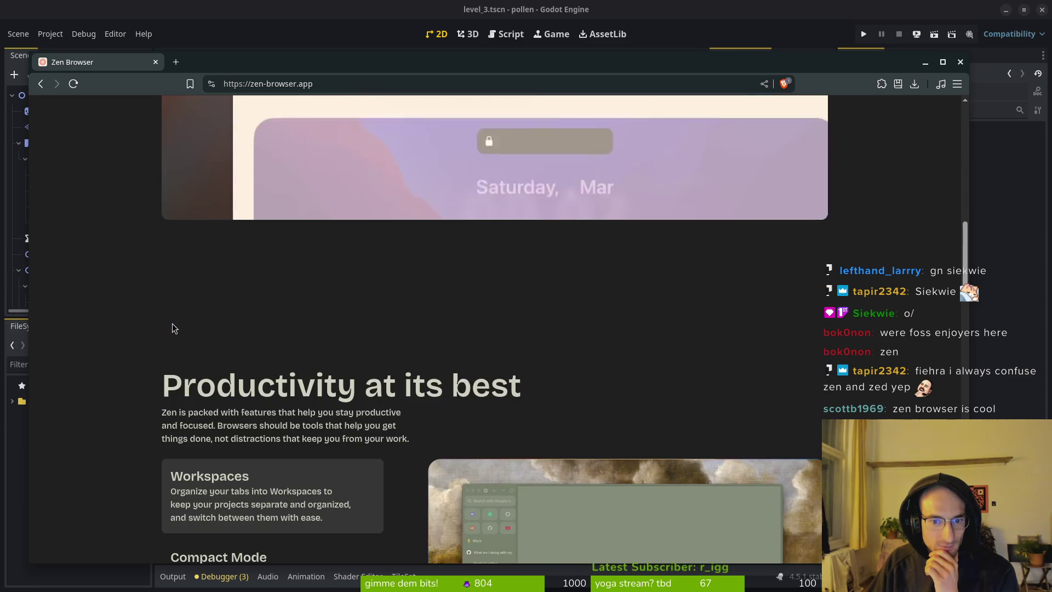
{"action": "scroll", "coordinate": [219, 326], "scroll_direction": "down", "scroll_amount": 3}
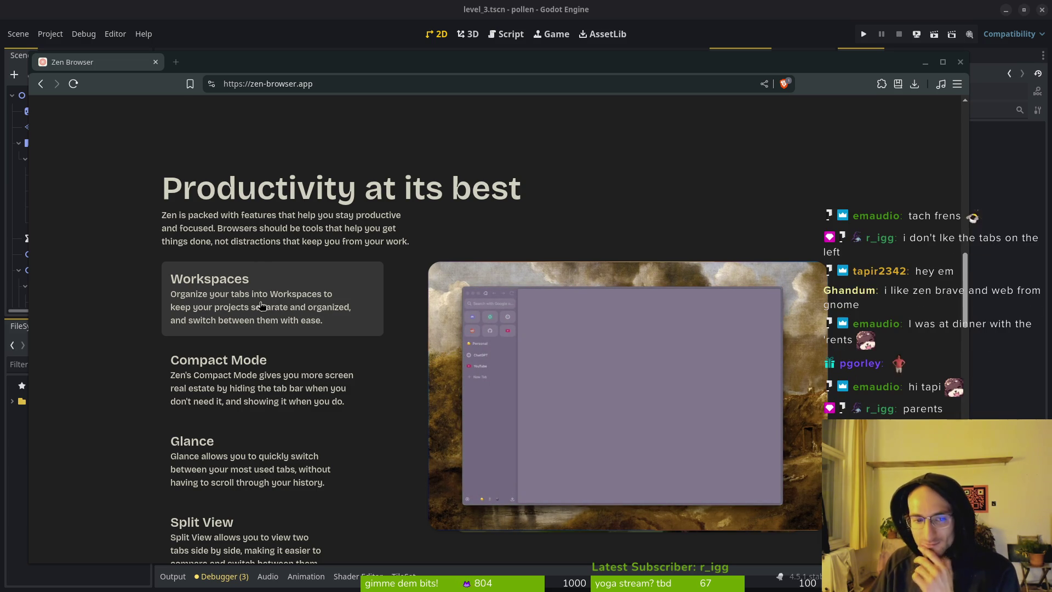
{"action": "scroll", "coordinate": [558, 316], "scroll_direction": "up", "scroll_amount": 10}
{"action": "scroll", "coordinate": [558, 317], "scroll_direction": "up", "scroll_amount": 5}
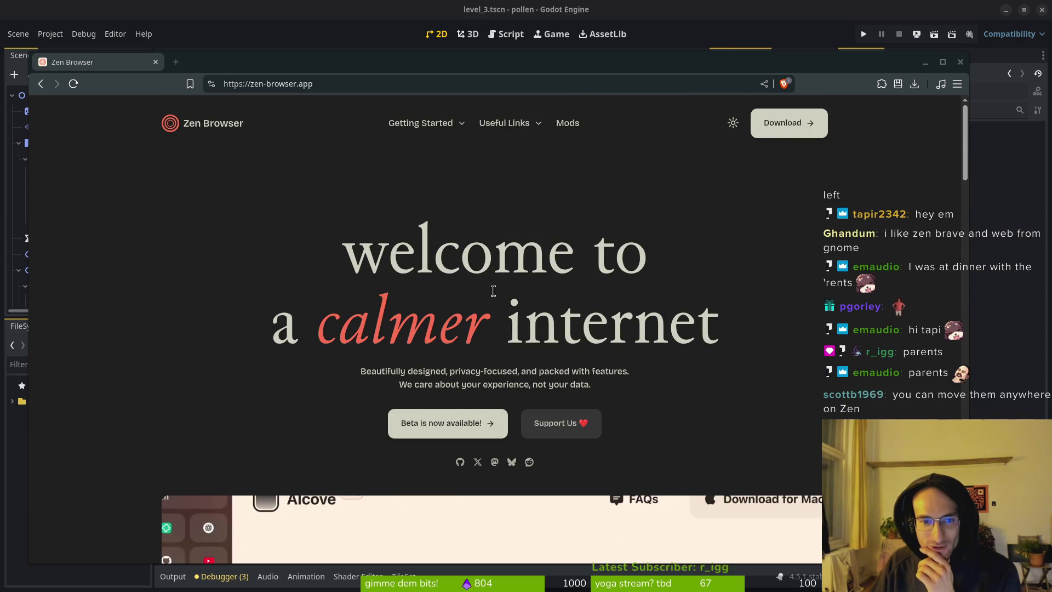
{"action": "key", "text": "super"}
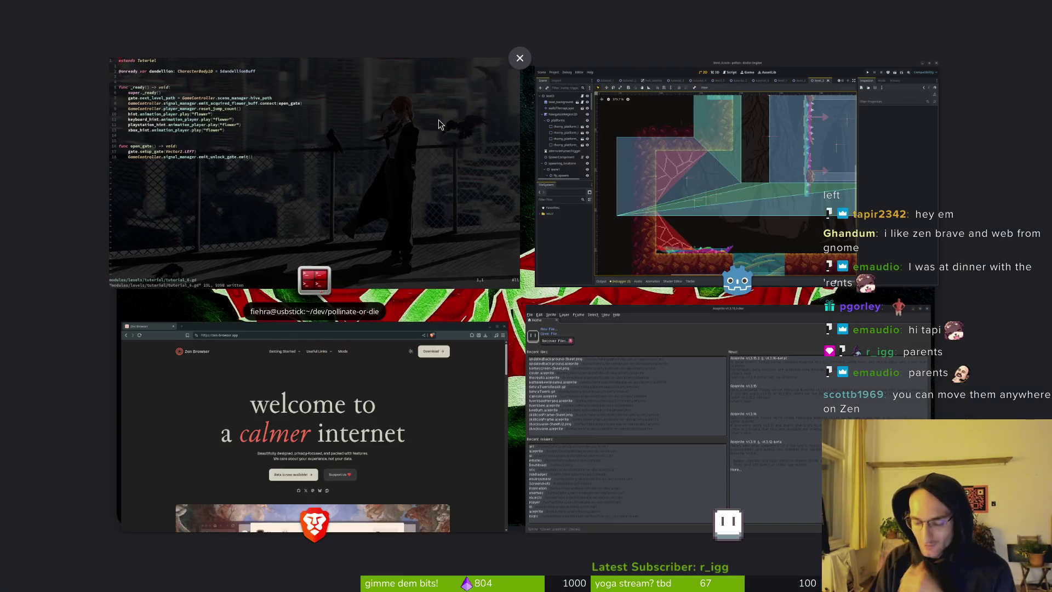
{"action": "key", "text": "super"}
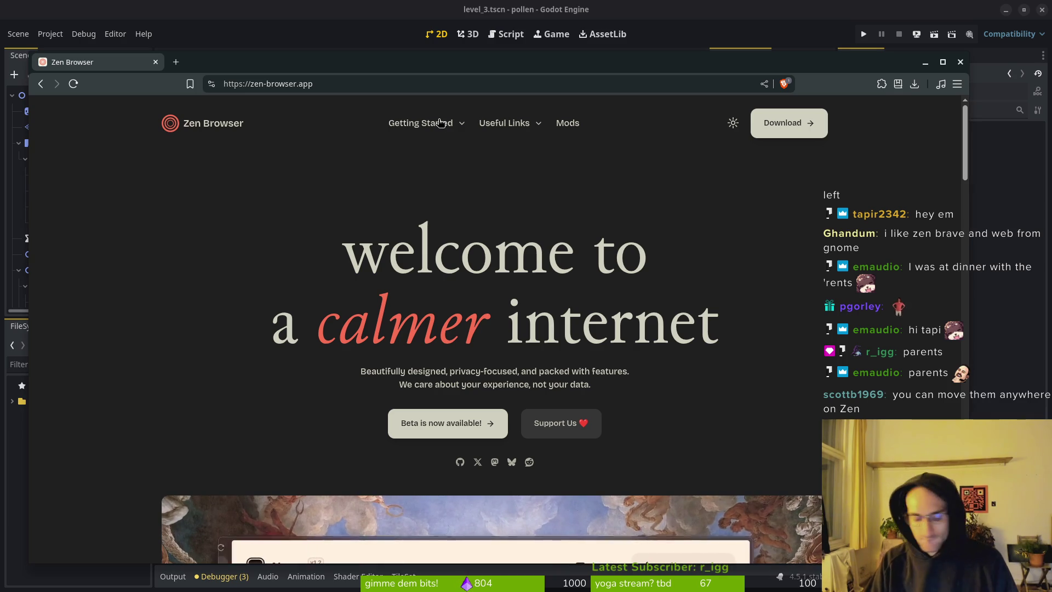
{"action": "key", "text": "ctrl+t"}
- Use the !ap and !aur search shortcuts to search the AUR for zen packages
{"action": "type", "text": "!"}
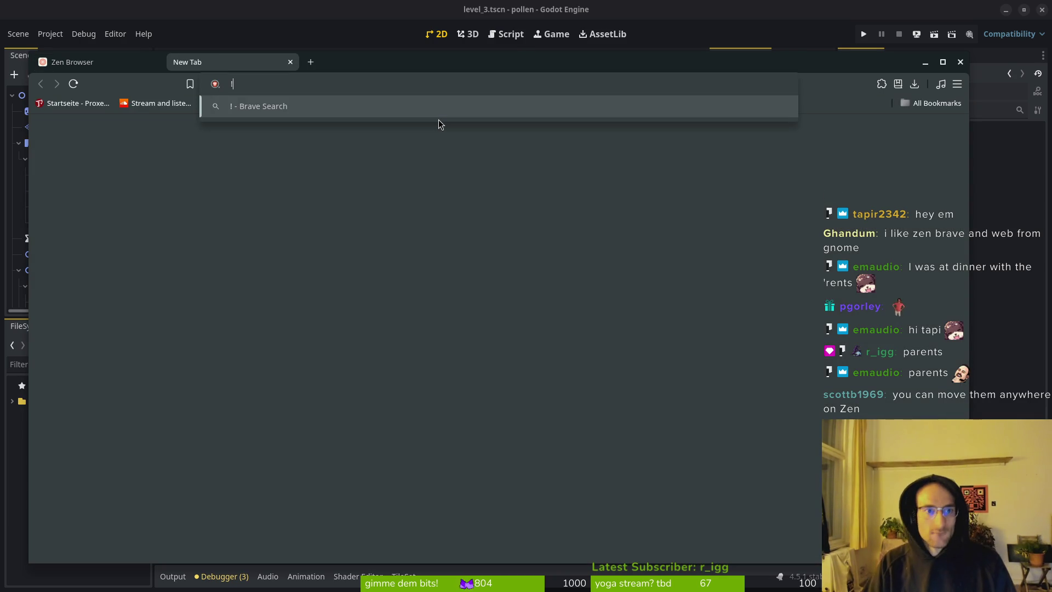
{"action": "type", "text": "ap"}
{"action": "key", "text": "Return"}
{"action": "left_click", "coordinate": [308, 64]}
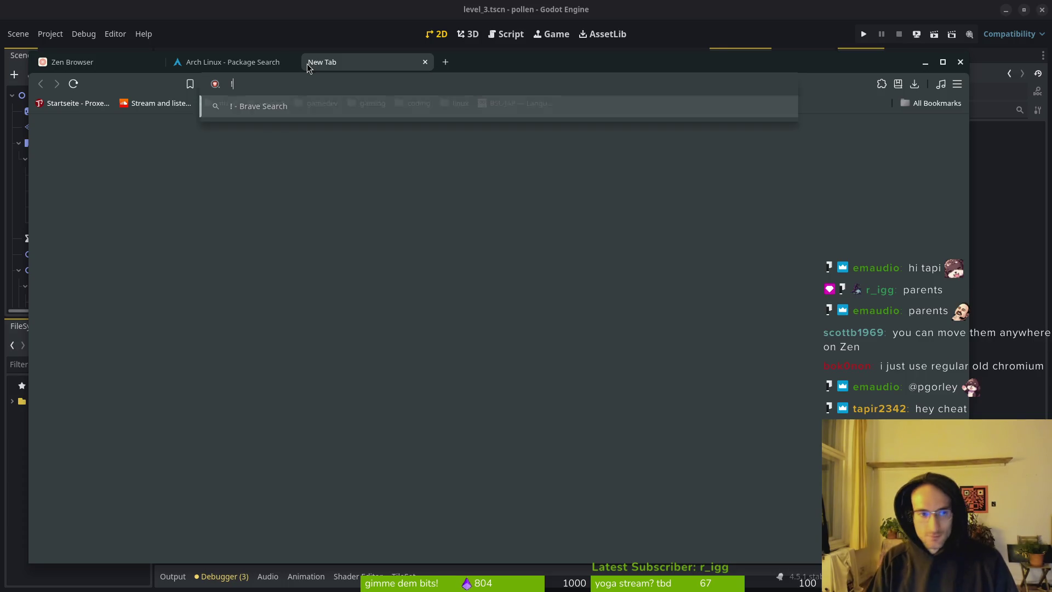
{"action": "type", "text": "!aur"}
{"action": "key", "text": "Return"}
{"action": "left_click", "coordinate": [866, 171]}
{"action": "type", "text": "zen"}
{"action": "key", "text": "Return"}
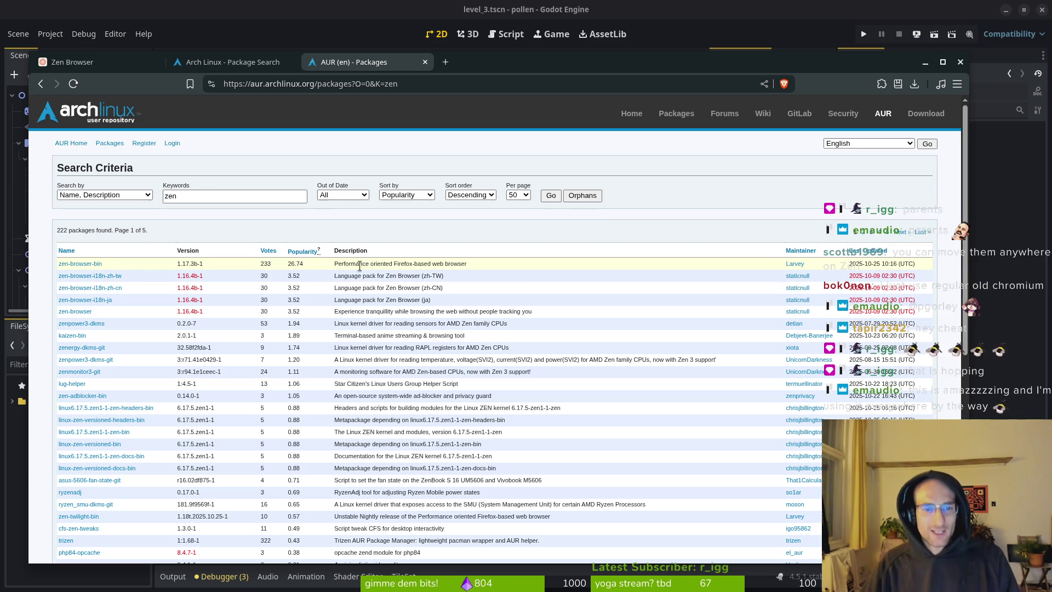
- Select the zen-browser-bin description, then search for librewolf in a new tab
{"action": "triple_click", "coordinate": [334, 265]}
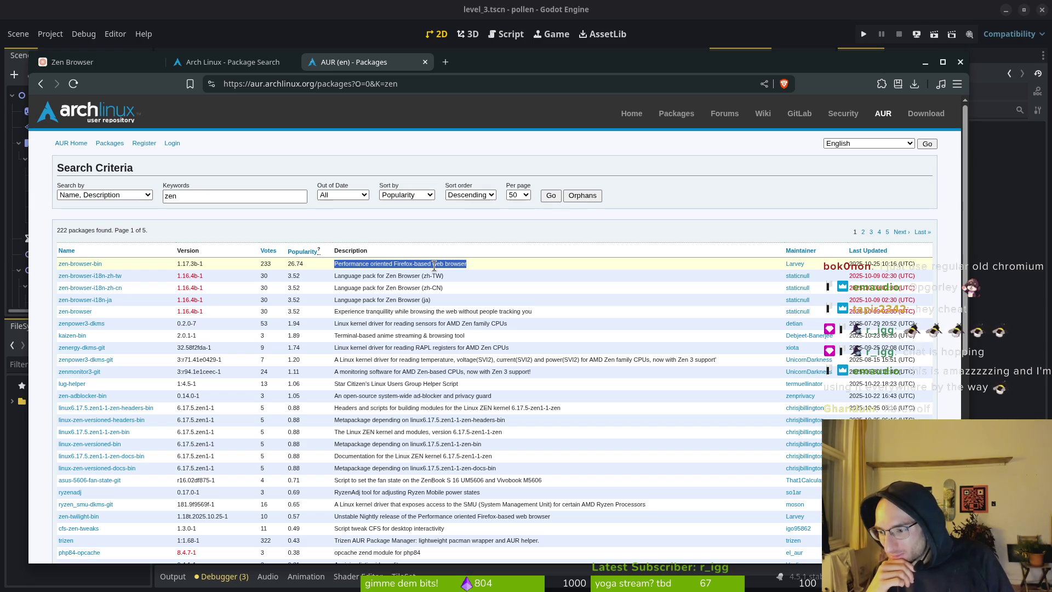
{"action": "key", "text": "ctrl+t"}
{"action": "type", "text": "o"}
{"action": "key", "text": "BackSpace"}
{"action": "type", "text": "liberewolf"}
{"action": "key", "text": "Return"}
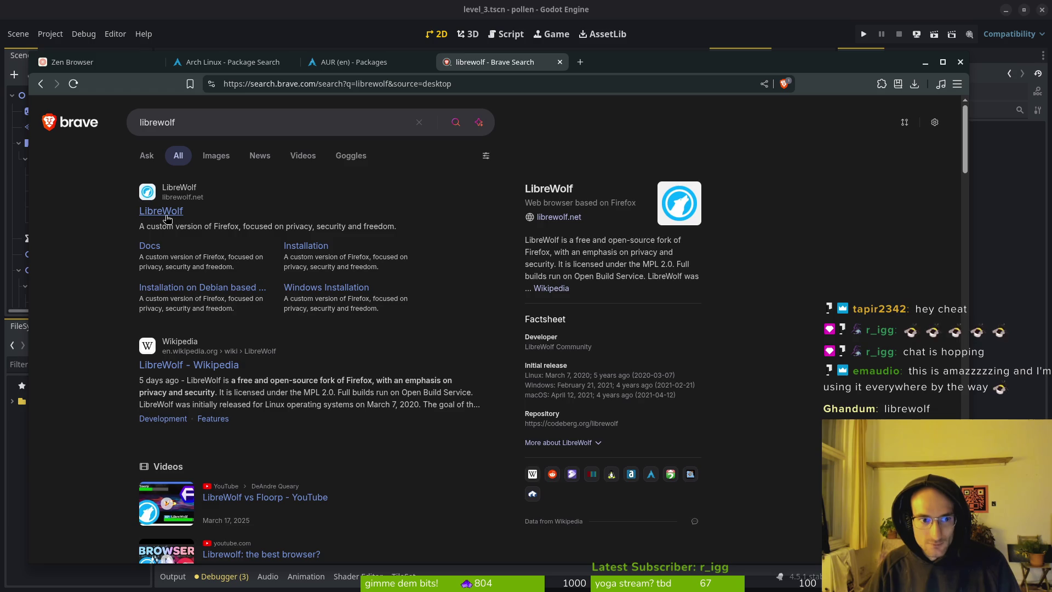
- Browse librewolf.net, go back to its search results, then switch via the AUR tab to the Zen Browser tab
{"action": "left_click", "coordinate": [167, 214]}
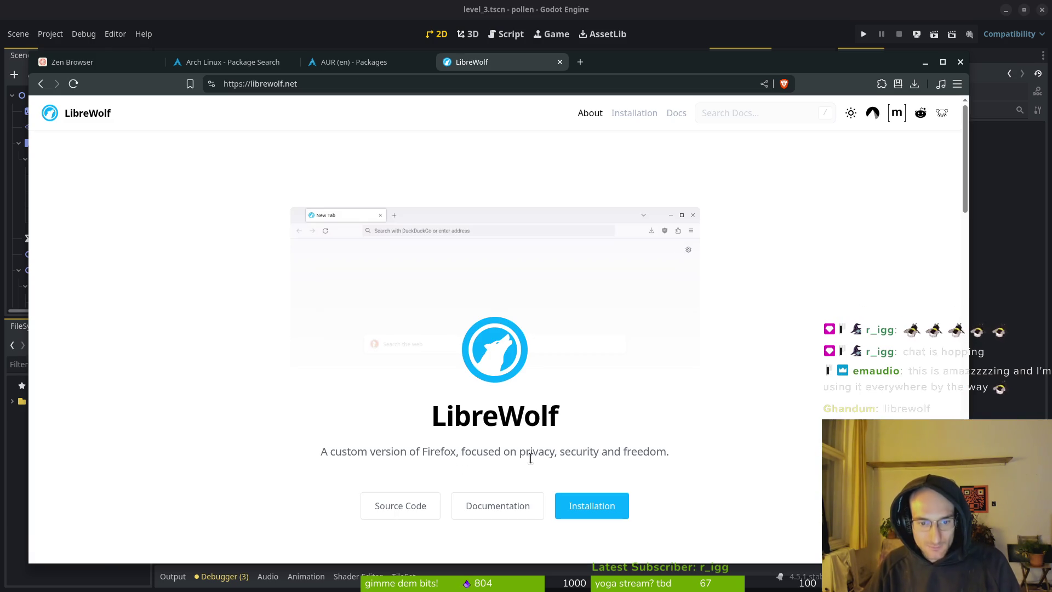
{"action": "scroll", "coordinate": [521, 455], "scroll_direction": "down", "scroll_amount": 6}
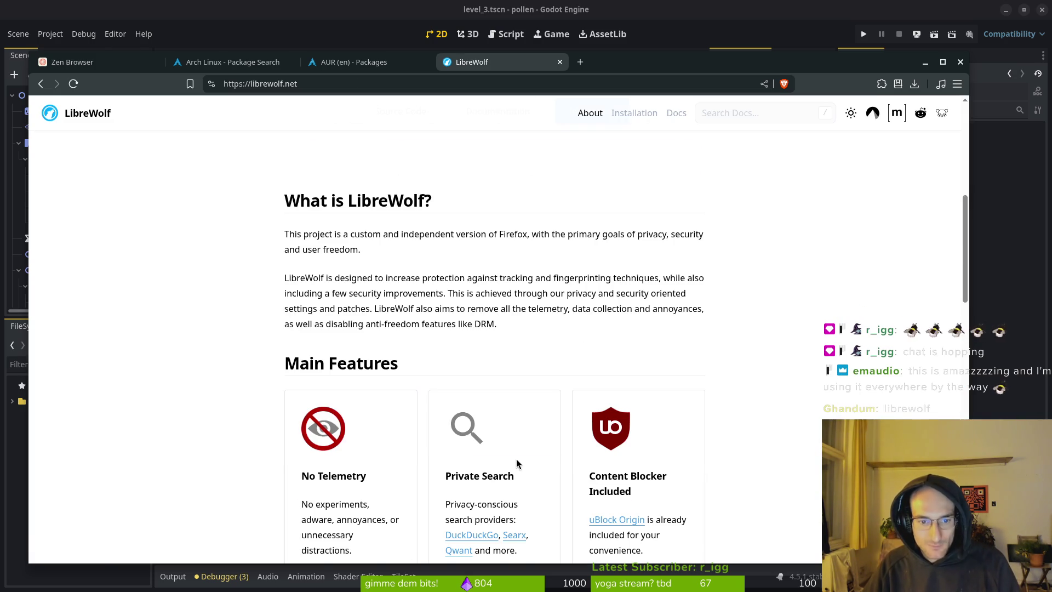
{"action": "scroll", "coordinate": [415, 460], "scroll_direction": "down", "scroll_amount": 3}
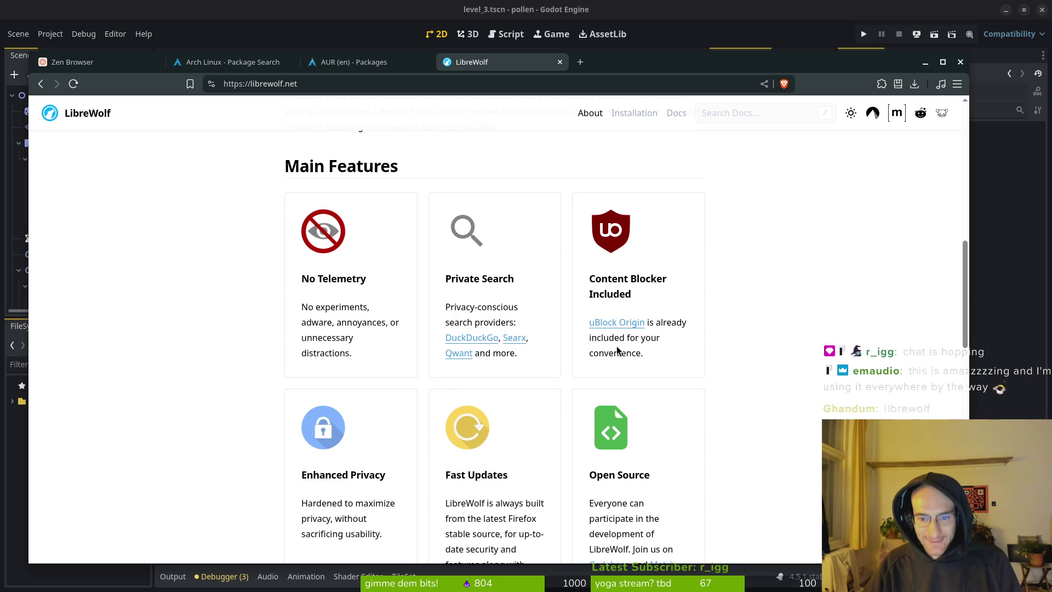
{"action": "scroll", "coordinate": [522, 407], "scroll_direction": "down", "scroll_amount": 4}
{"action": "scroll", "coordinate": [465, 361], "scroll_direction": "up", "scroll_amount": 13}
{"action": "key", "text": "alt+Left"}
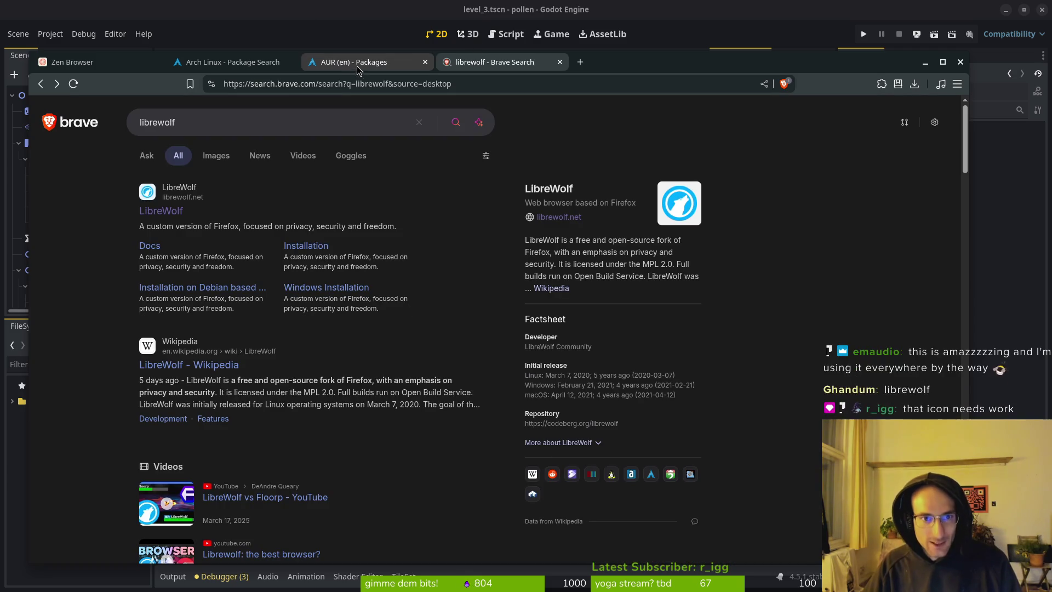
{"action": "left_click", "coordinate": [353, 62]}
{"action": "left_click", "coordinate": [93, 62]}
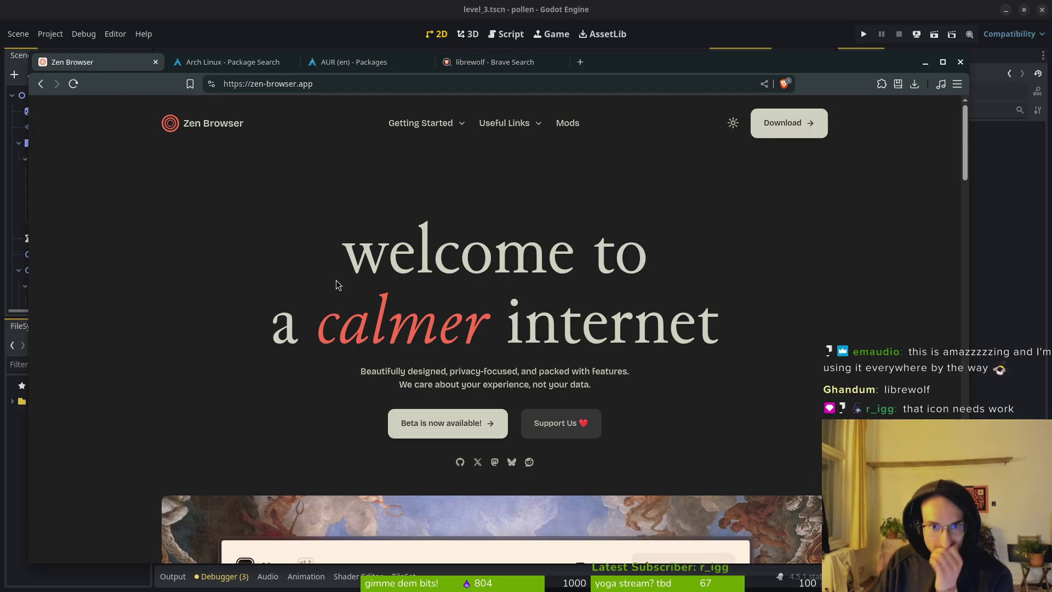
- Search flatpak in a new tab and look over the flatpak.org website
{"action": "left_click", "coordinate": [580, 62]}
{"action": "type", "text": "flat"}
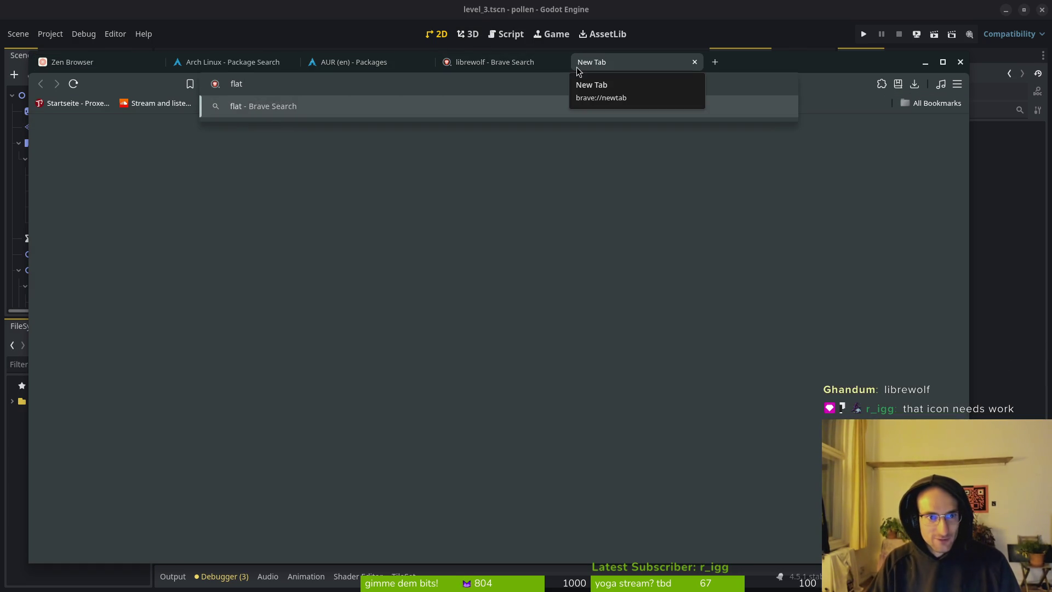
{"action": "type", "text": "pak"}
{"action": "key", "text": "Return"}
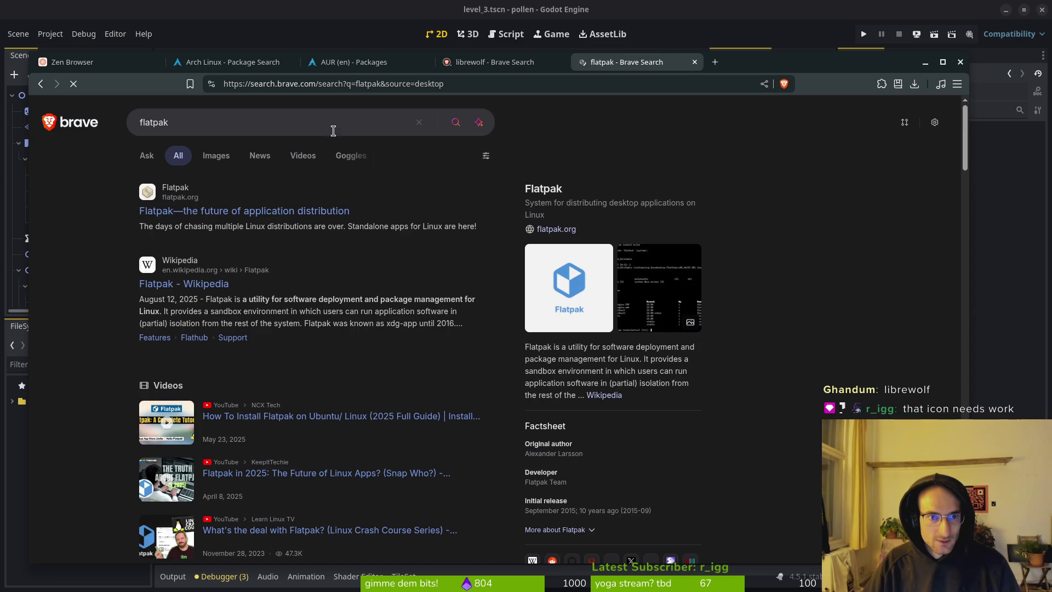
{"action": "left_click", "coordinate": [223, 211]}
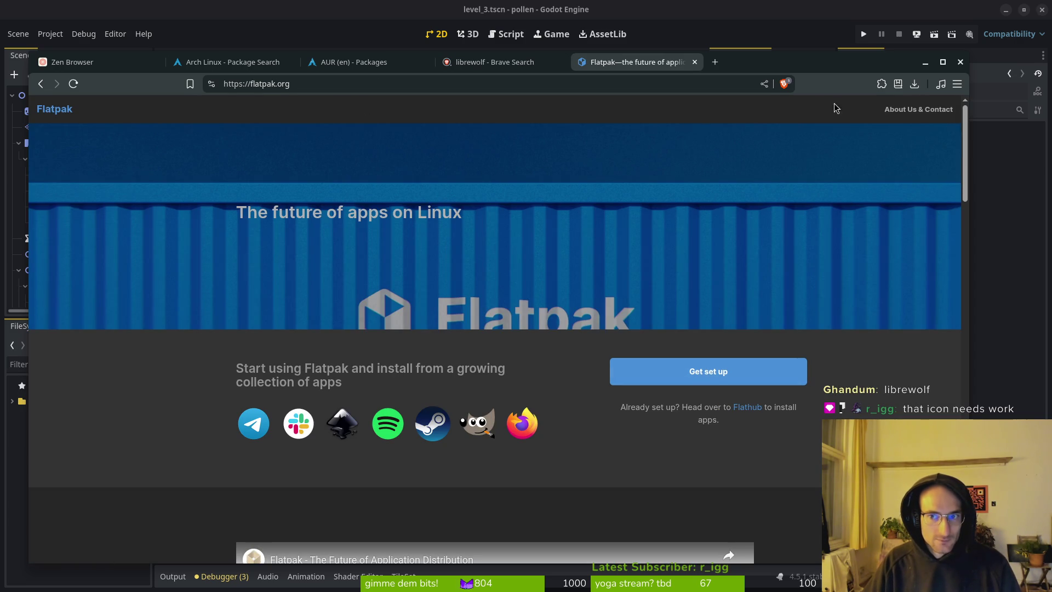
{"action": "scroll", "coordinate": [411, 285], "scroll_direction": "down", "scroll_amount": 5}
{"action": "scroll", "coordinate": [428, 350], "scroll_direction": "up", "scroll_amount": 5}
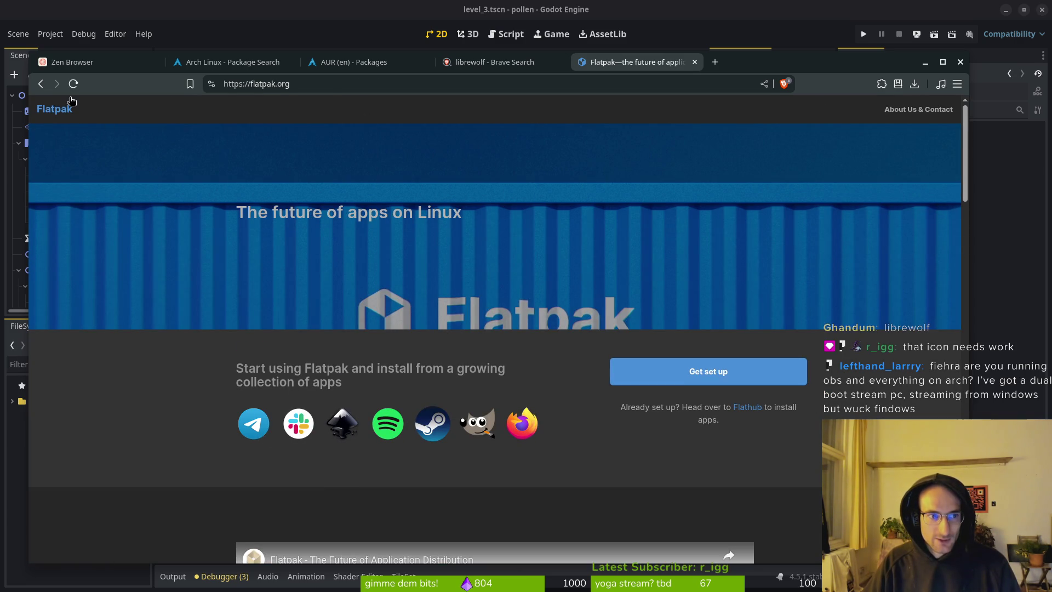
{"action": "scroll", "coordinate": [432, 285], "scroll_direction": "down", "scroll_amount": 5}
{"action": "scroll", "coordinate": [439, 299], "scroll_direction": "down", "scroll_amount": 5}
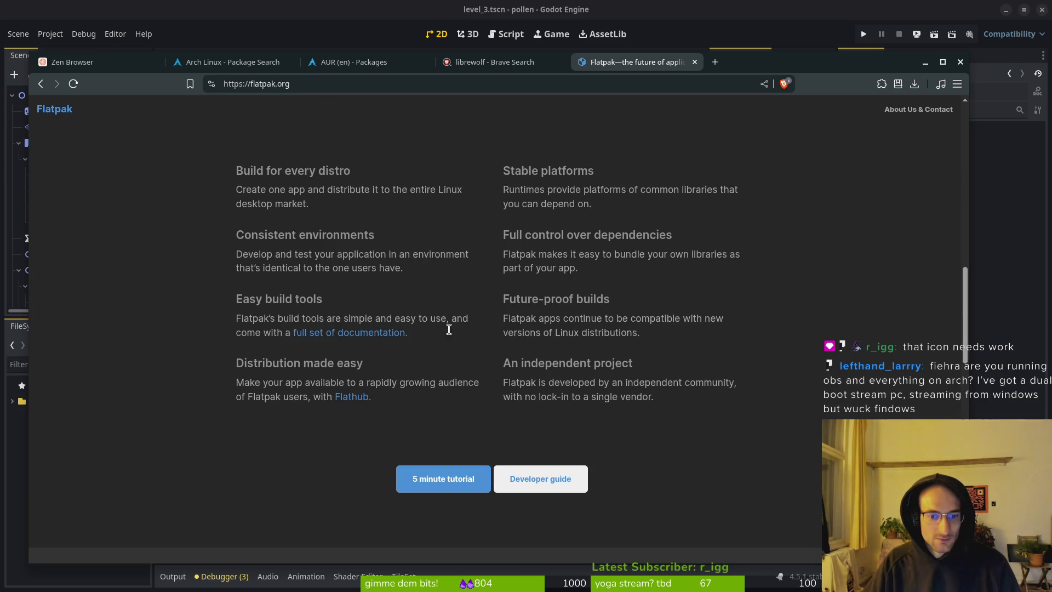
{"action": "key", "text": "alt+Left"}
- Open Flathub from the results, search it for zen, and open the Zen app page
{"action": "scroll", "coordinate": [190, 289], "scroll_direction": "down", "scroll_amount": 10}
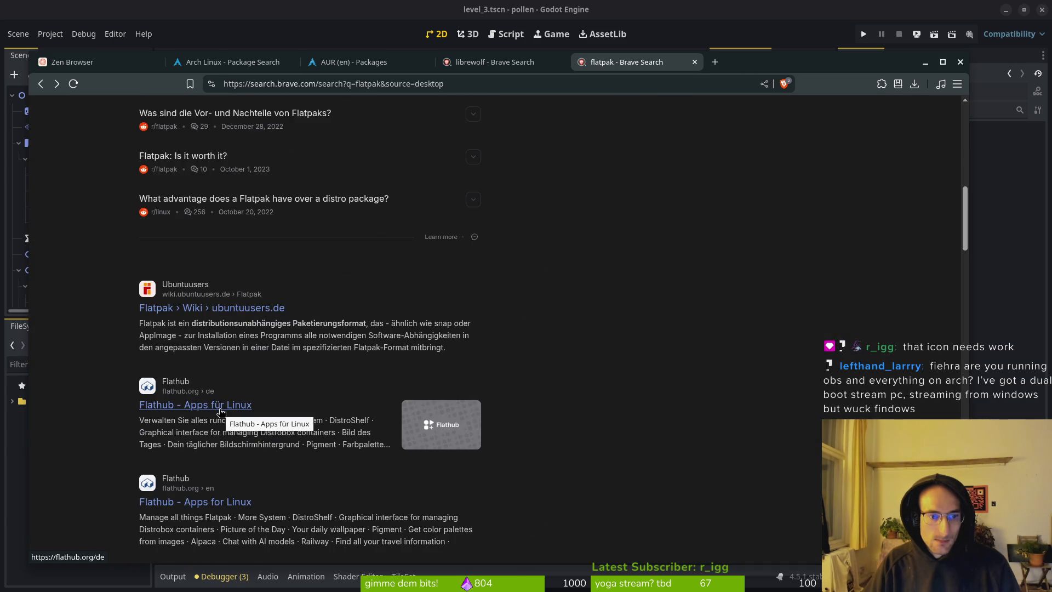
{"action": "left_click", "coordinate": [209, 502]}
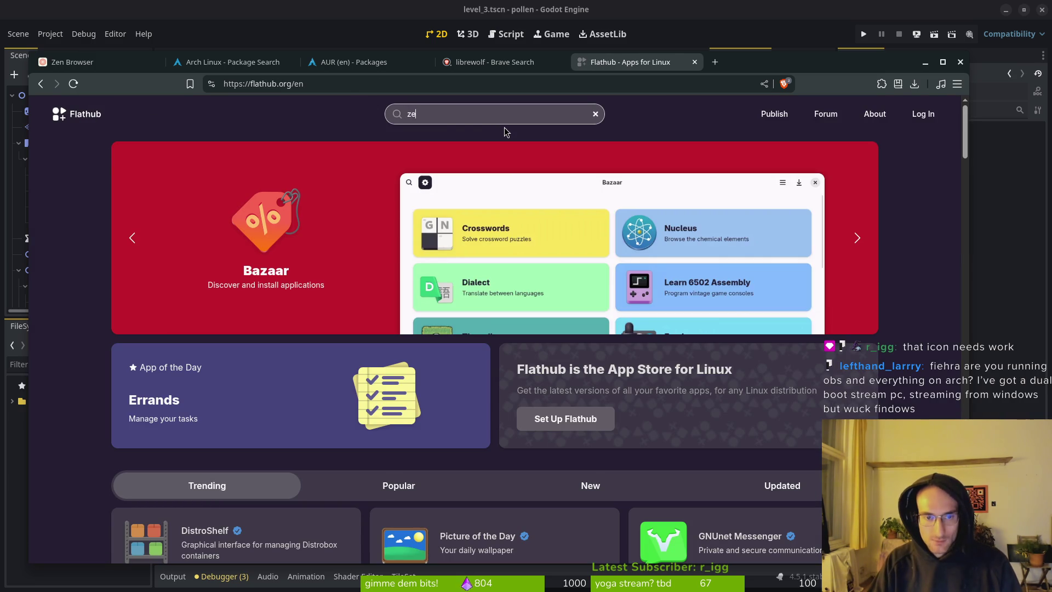
{"action": "type", "text": "n"}
{"action": "key", "text": "Return"}
{"action": "left_click", "coordinate": [353, 221]}
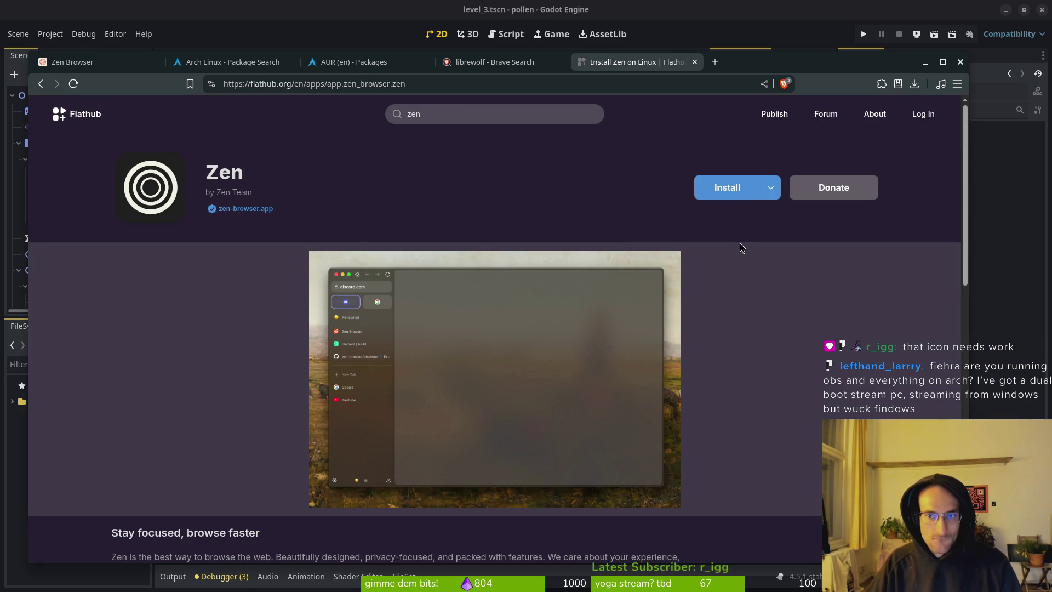
{"action": "scroll", "coordinate": [750, 349], "scroll_direction": "down", "scroll_amount": 5}
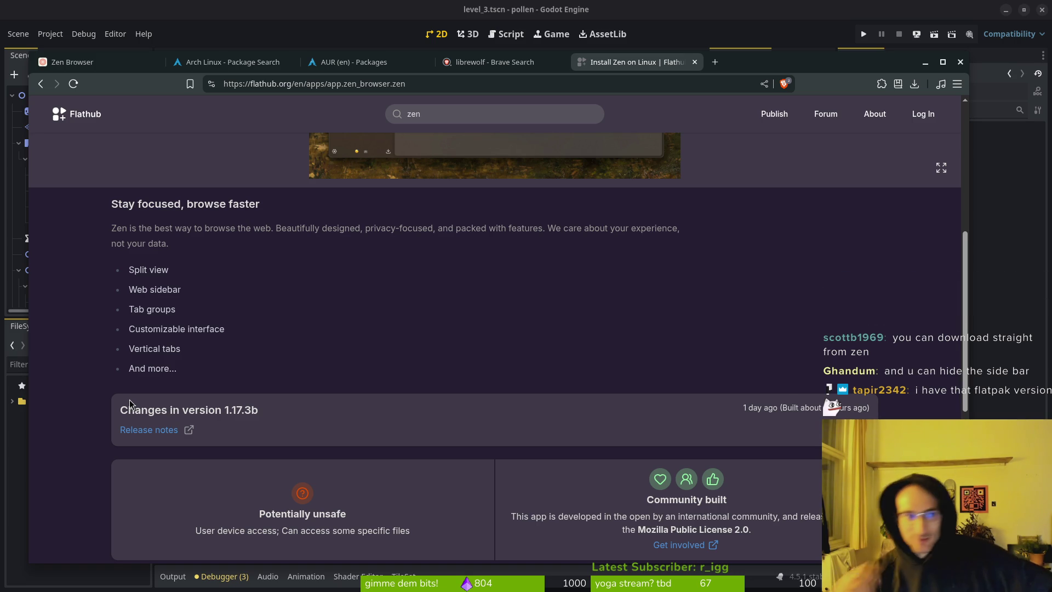
- Switch to the Zen Browser tab and open the Zen Mods page
{"action": "left_click", "coordinate": [123, 63]}
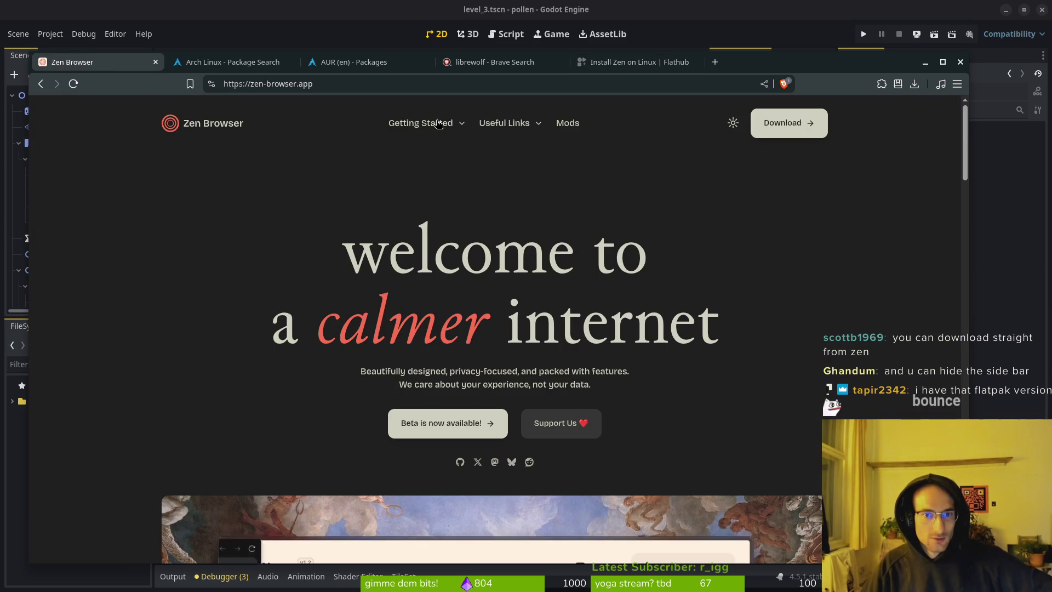
{"action": "mouse_move", "coordinate": [432, 132]}
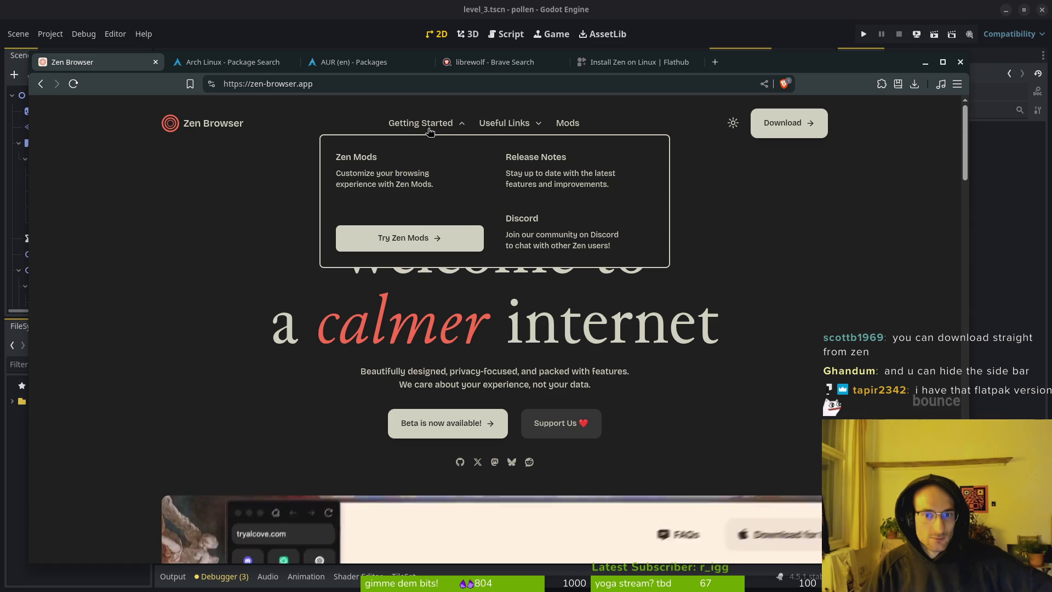
{"action": "mouse_move", "coordinate": [533, 125]}
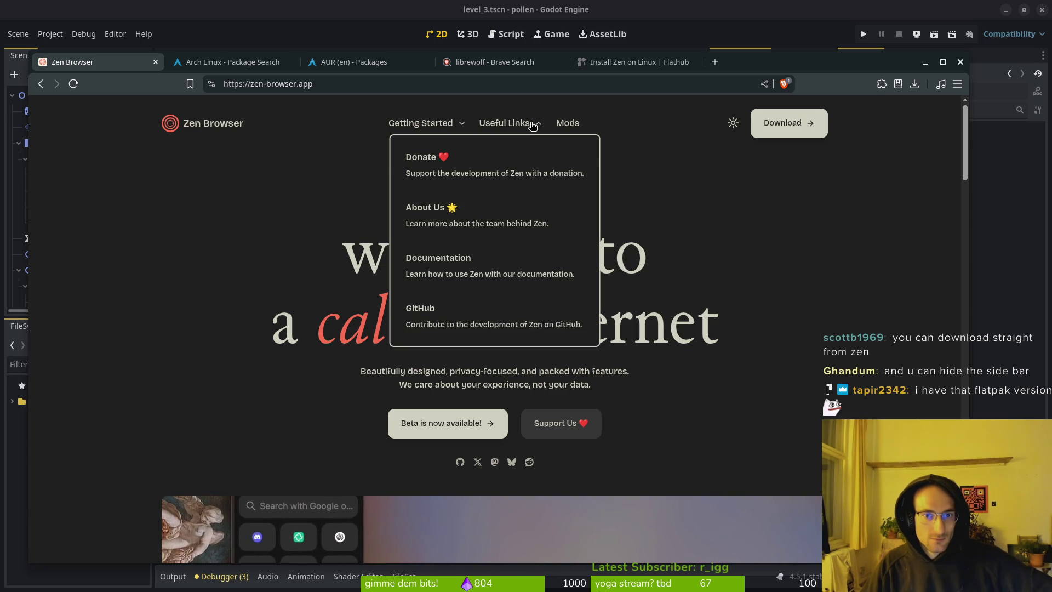
{"action": "left_click", "coordinate": [568, 122]}
- Download the Linux build zen.linux-x86_64.tar.xz from the Zen download page, then open a new tab
{"action": "left_click", "coordinate": [806, 124]}
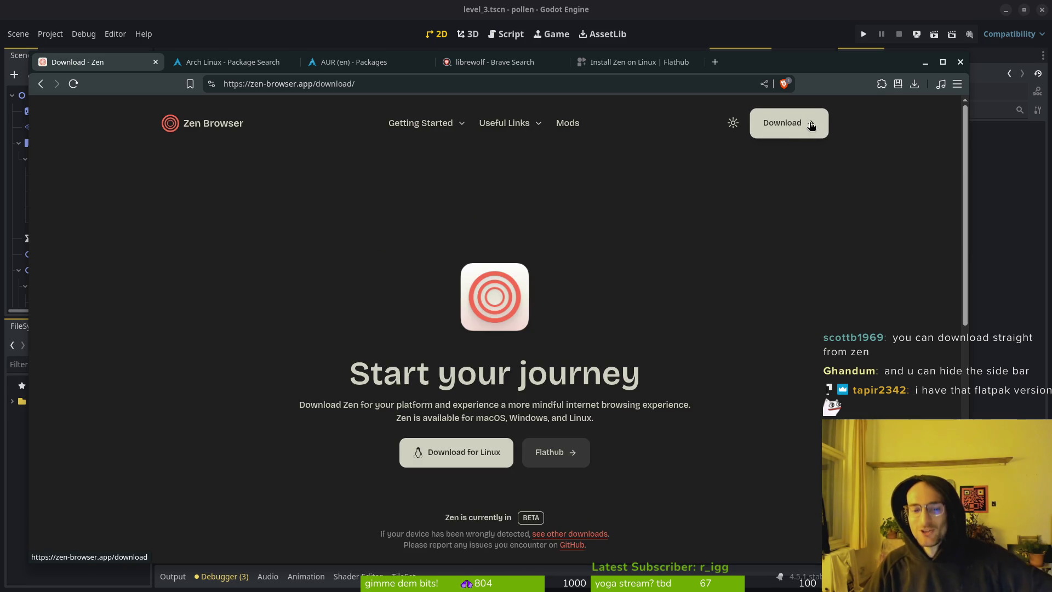
{"action": "scroll", "coordinate": [465, 446], "scroll_direction": "down", "scroll_amount": 3}
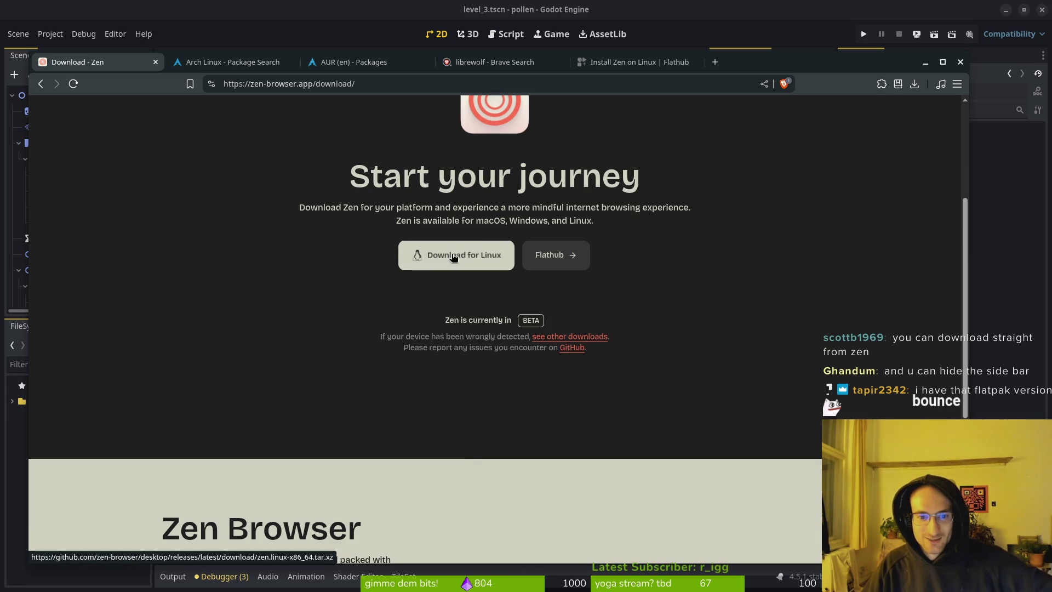
{"action": "left_click", "coordinate": [444, 259]}
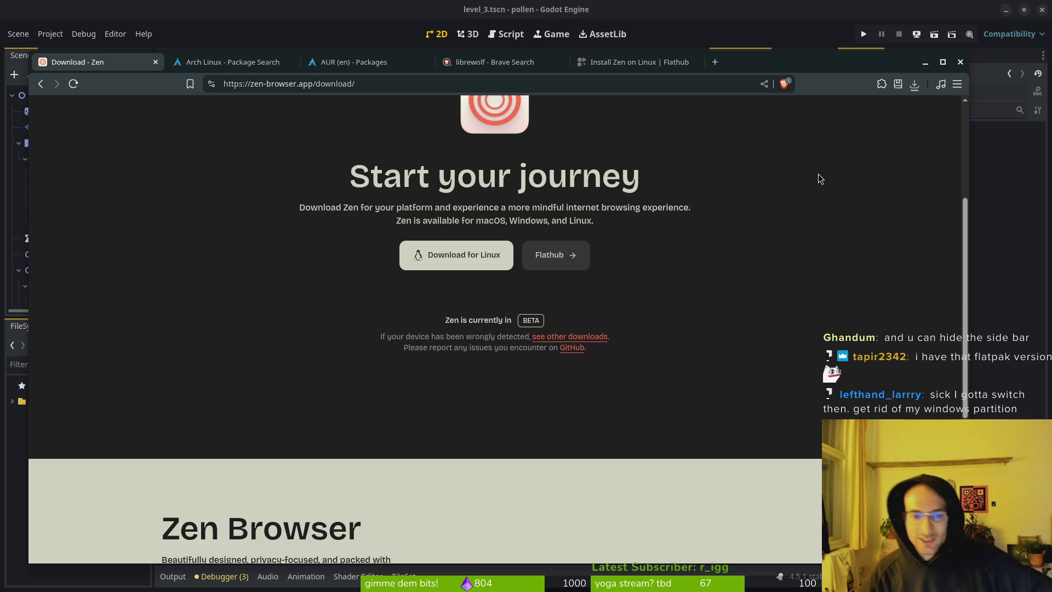
{"action": "left_click", "coordinate": [715, 62]}
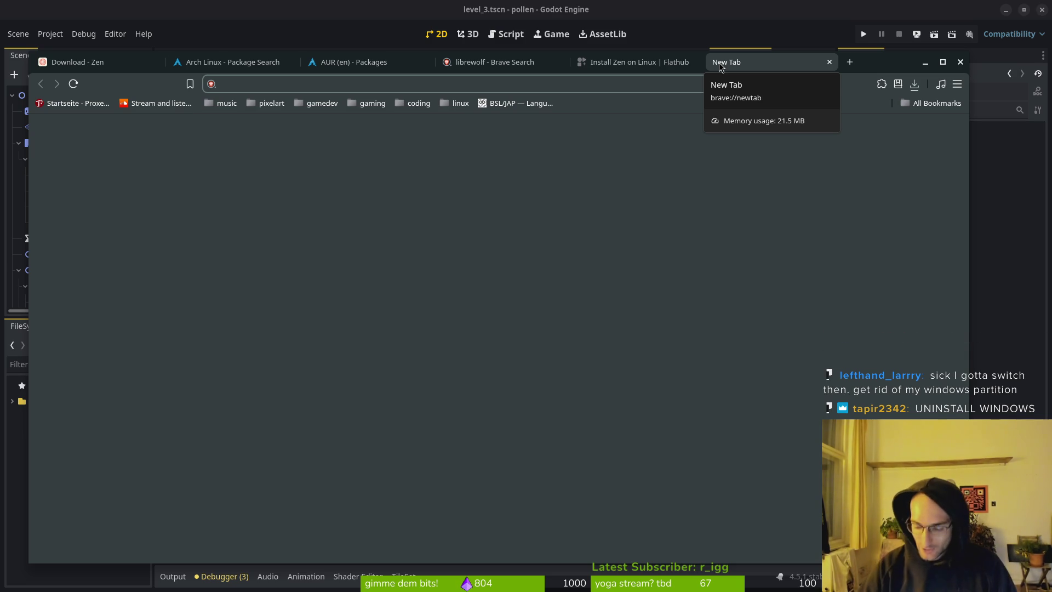
- Search Flathub for obs in place of the earlier zen search
{"action": "type", "text": "obs"}
{"action": "key", "text": "BackSpace"}
{"action": "key", "text": "BackSpace"}
{"action": "key", "text": "BackSpace"}
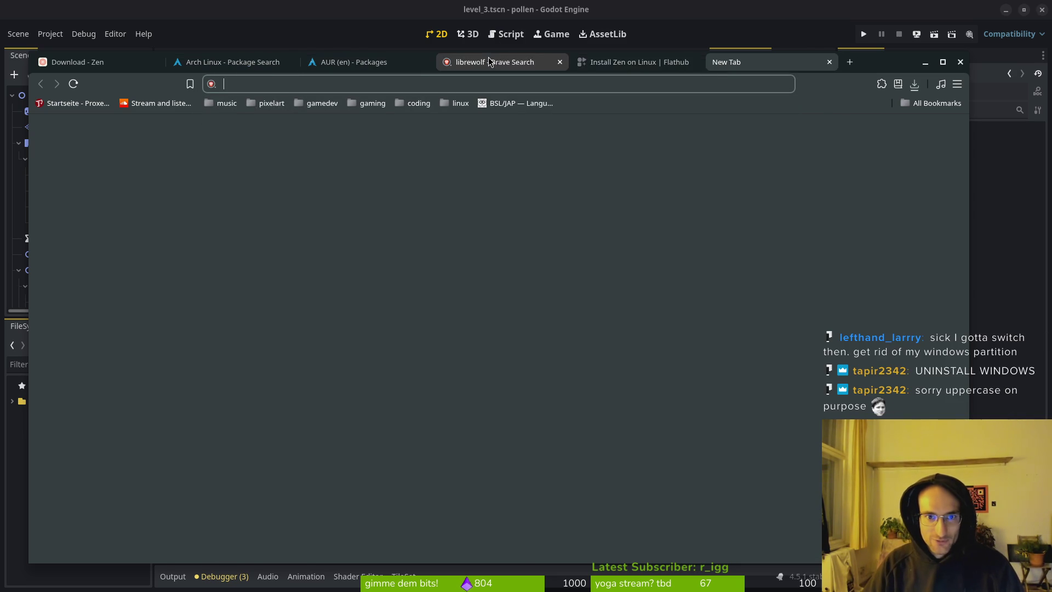
{"action": "left_click", "coordinate": [607, 64]}
{"action": "left_click", "coordinate": [464, 115]}
{"action": "key", "text": "ctrl+a"}
{"action": "type", "text": "o"}
{"action": "key", "text": "Return"}
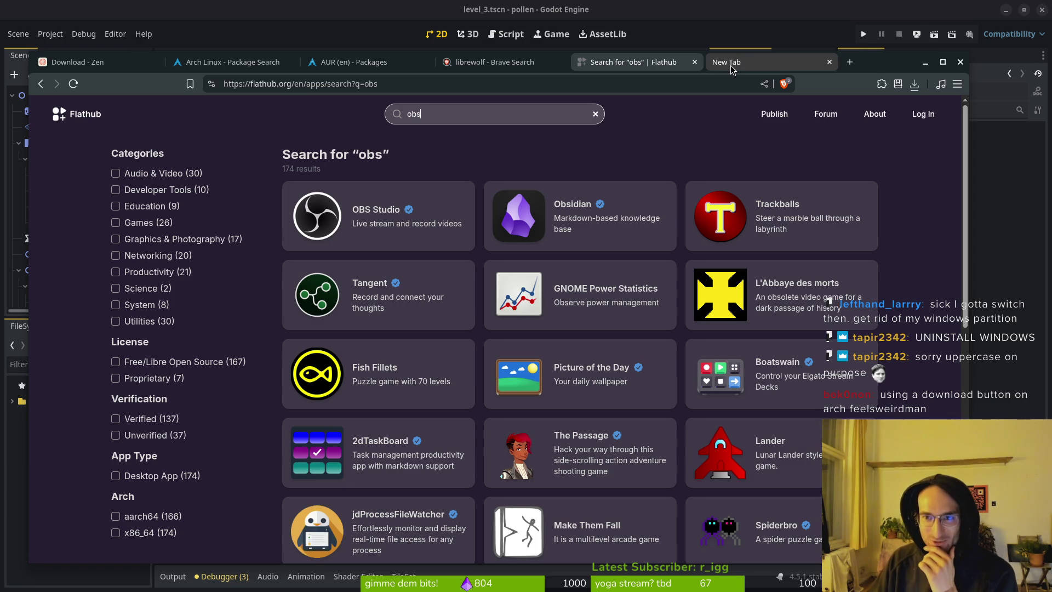
- Check the downloads panel to confirm the Zen download finished
{"action": "left_click", "coordinate": [773, 62]}
{"action": "left_click", "coordinate": [915, 84]}
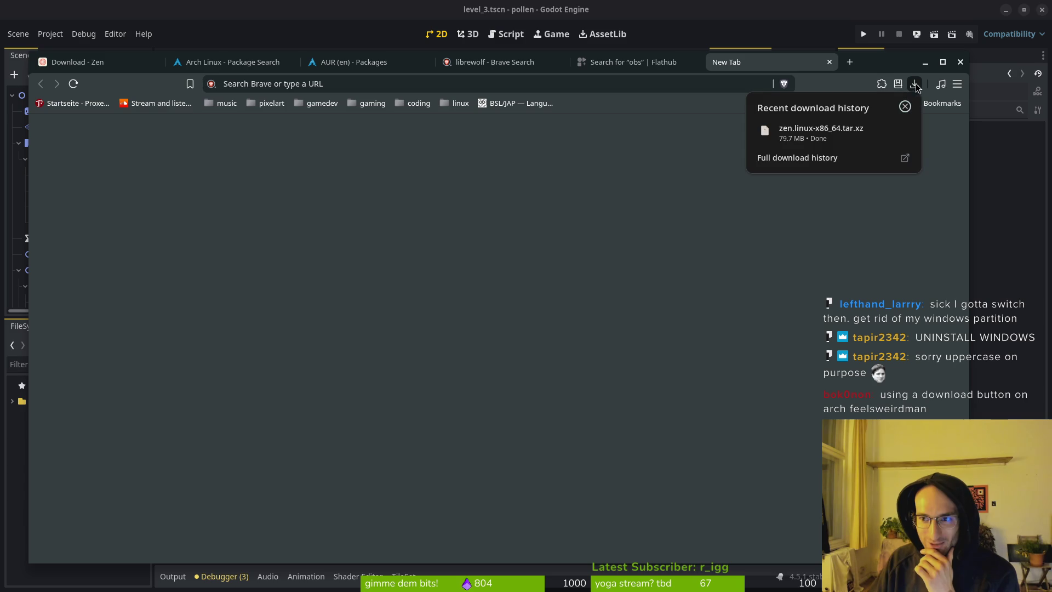
{"action": "left_click", "coordinate": [905, 106]}
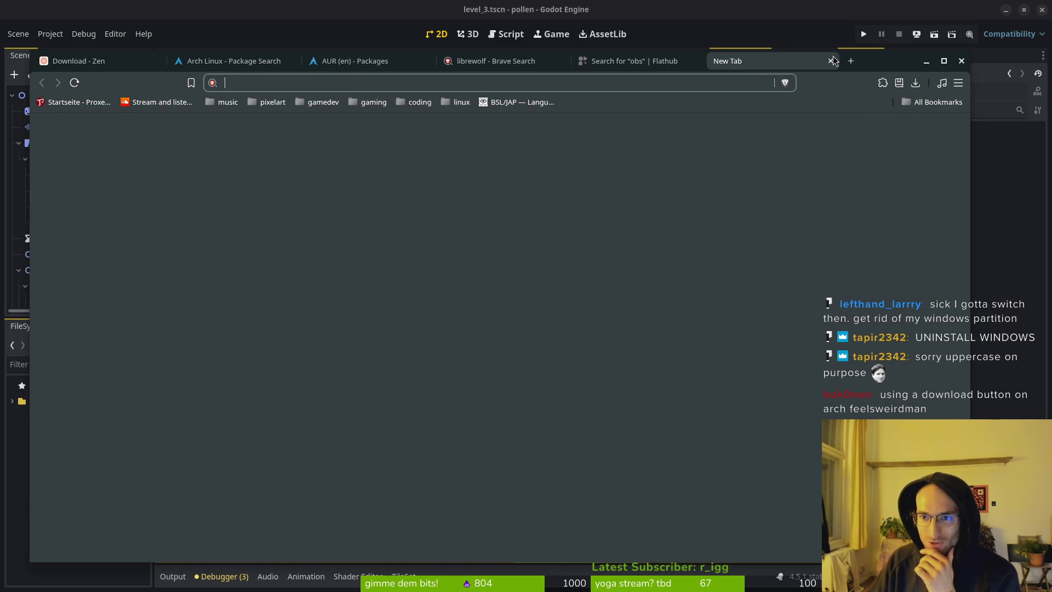
- Close the New Tab, Flathub, Brave Search and AUR tabs, then close the browser window
{"action": "left_click", "coordinate": [829, 62]}
{"action": "left_click", "coordinate": [447, 119]}
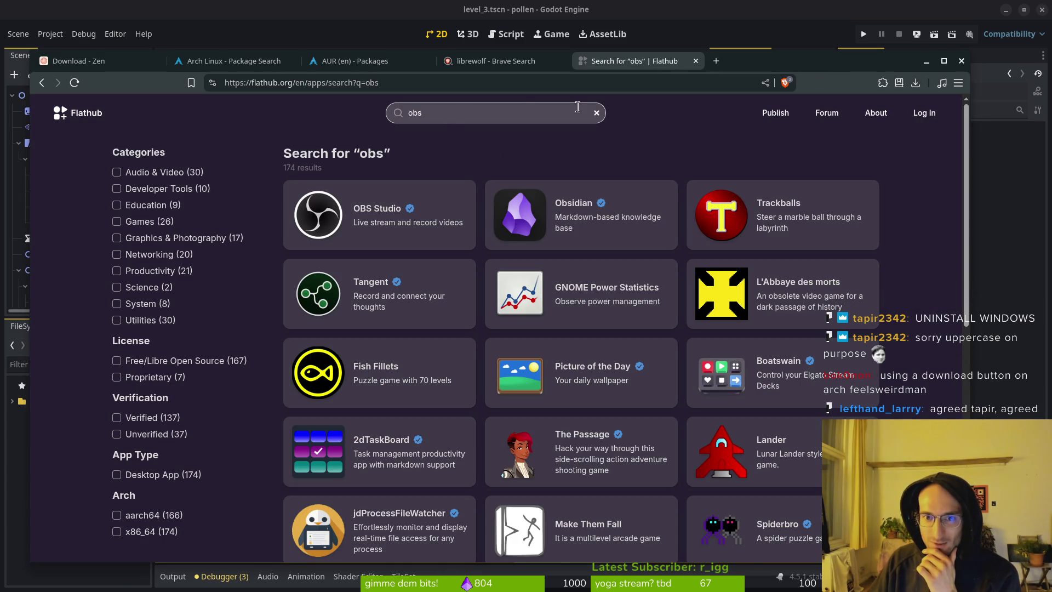
{"action": "left_click", "coordinate": [696, 60]}
{"action": "left_click", "coordinate": [561, 61]}
{"action": "left_click", "coordinate": [427, 61]}
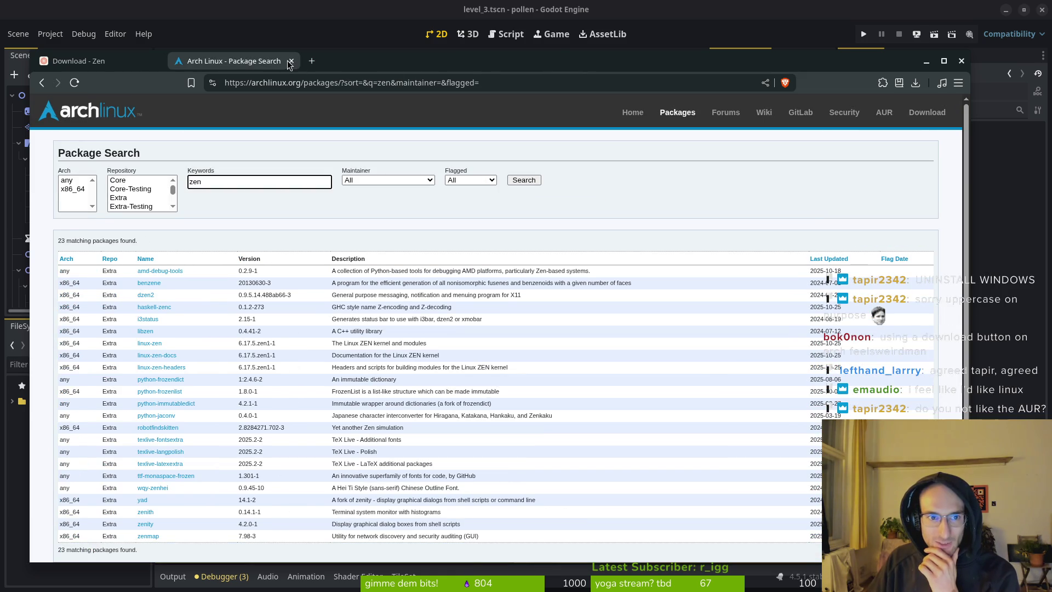
{"action": "left_click", "coordinate": [959, 63]}
{"action": "left_click", "coordinate": [548, 200]}
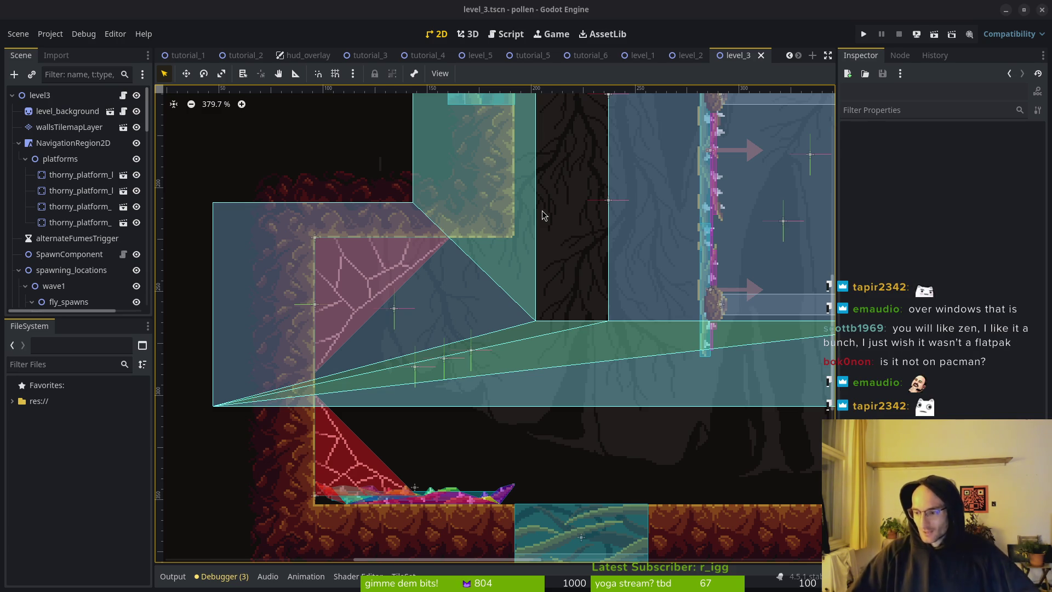
- Switch from the Godot editor to the terminal with tutorial_6.gd open in vim
{"action": "key", "text": "alt+Tab"}
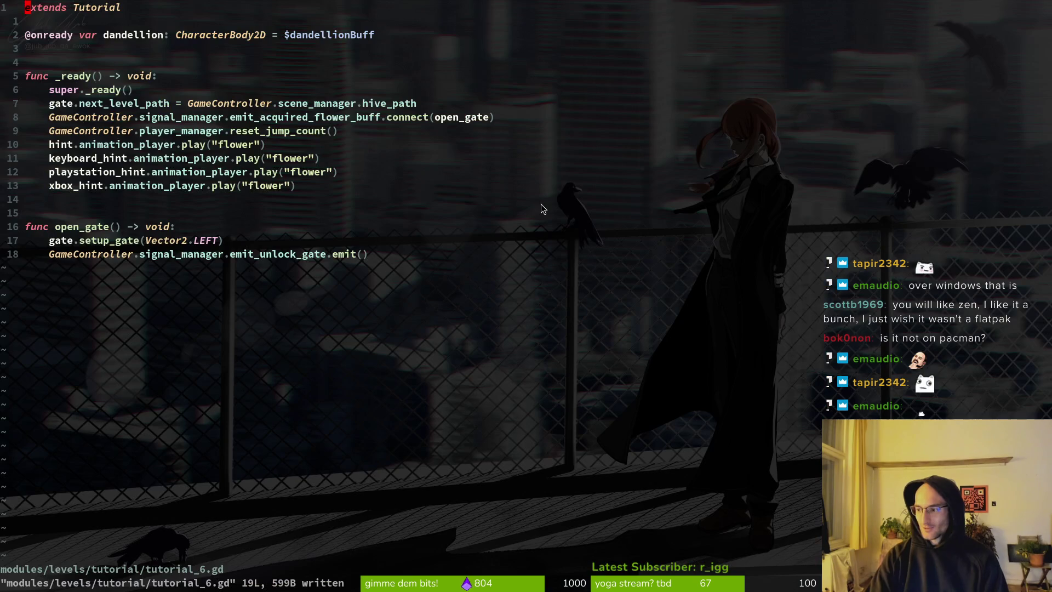
- Quit vim and run sudo pacman -Ss zen, entering the password
{"action": "type", "text": ":q"}
{"action": "key", "text": "Return"}
{"action": "type", "text": "sudo pacman -"}
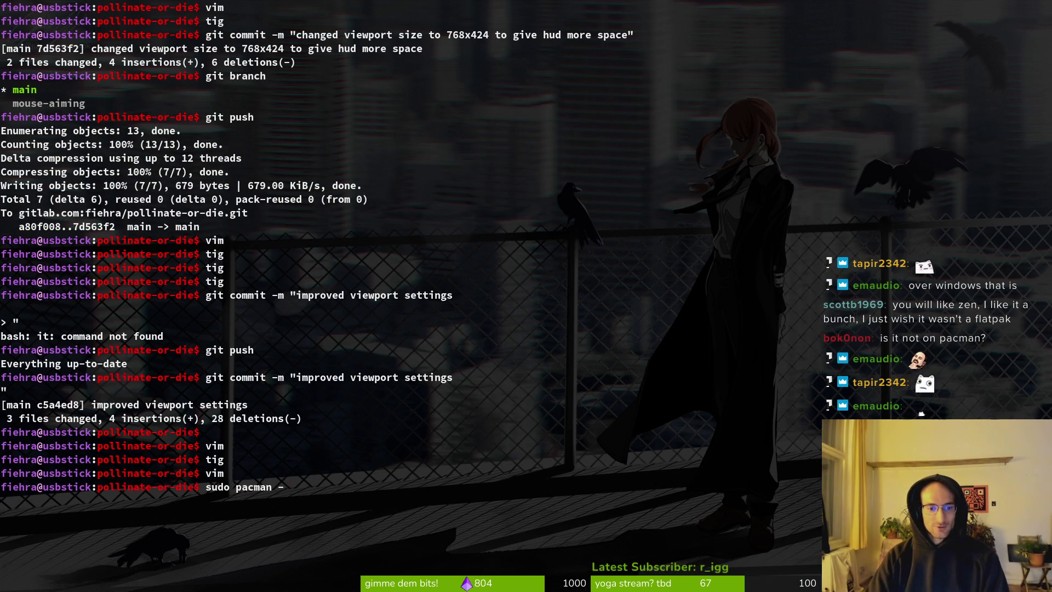
{"action": "type", "text": "Ss zen"}
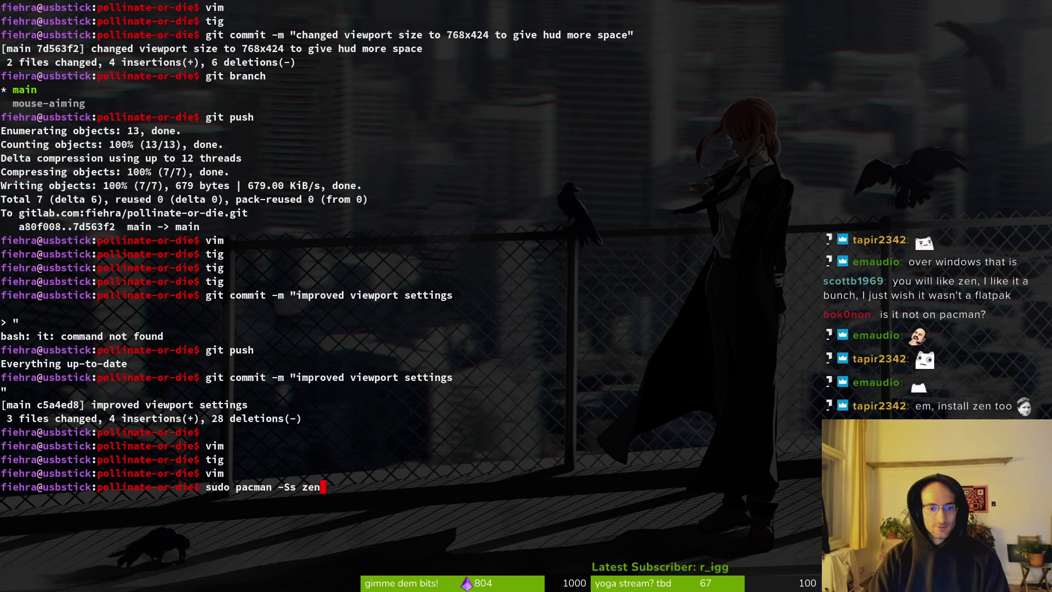
{"action": "key", "text": "Return"}
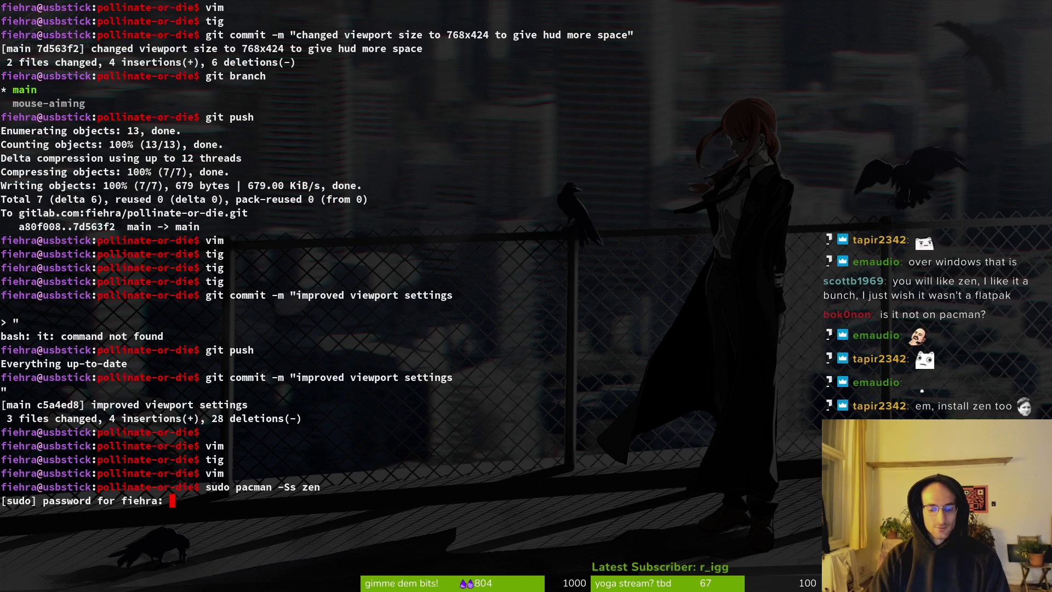
{"action": "key", "text": "Return"}
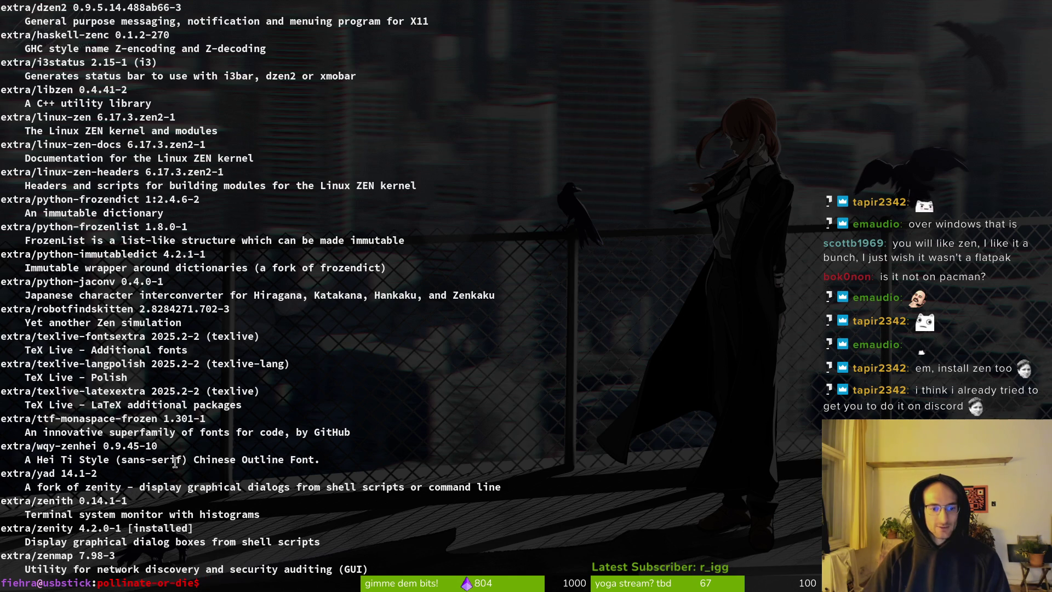
- Scroll through the zen package results, then switch back to Godot
{"action": "scroll", "coordinate": [222, 514], "scroll_direction": "up", "scroll_amount": 10}
{"action": "scroll", "coordinate": [55, 207], "scroll_direction": "down", "scroll_amount": 6}
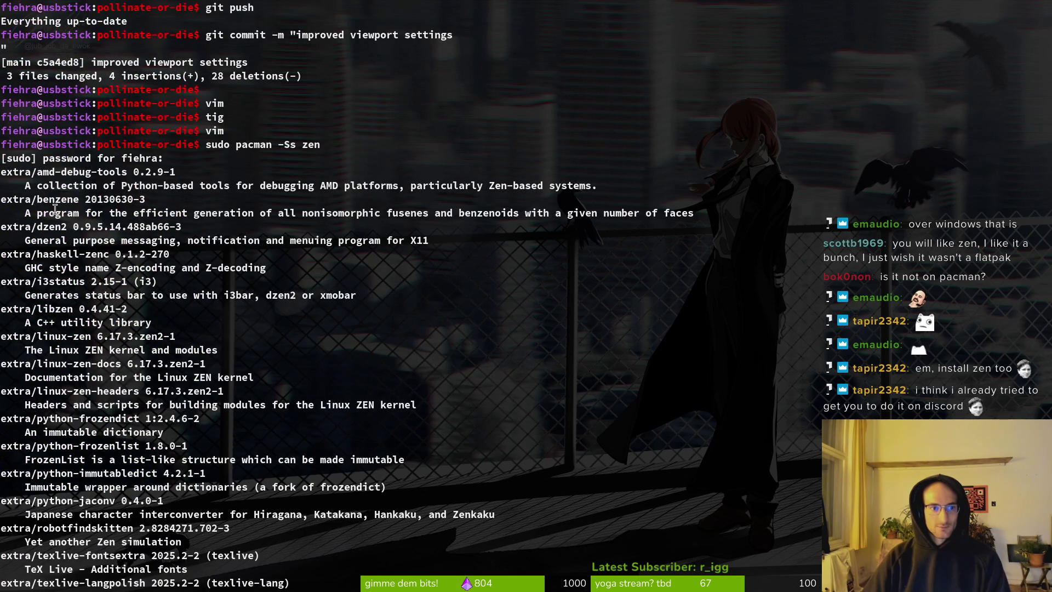
{"action": "scroll", "coordinate": [65, 305], "scroll_direction": "down", "scroll_amount": 5}
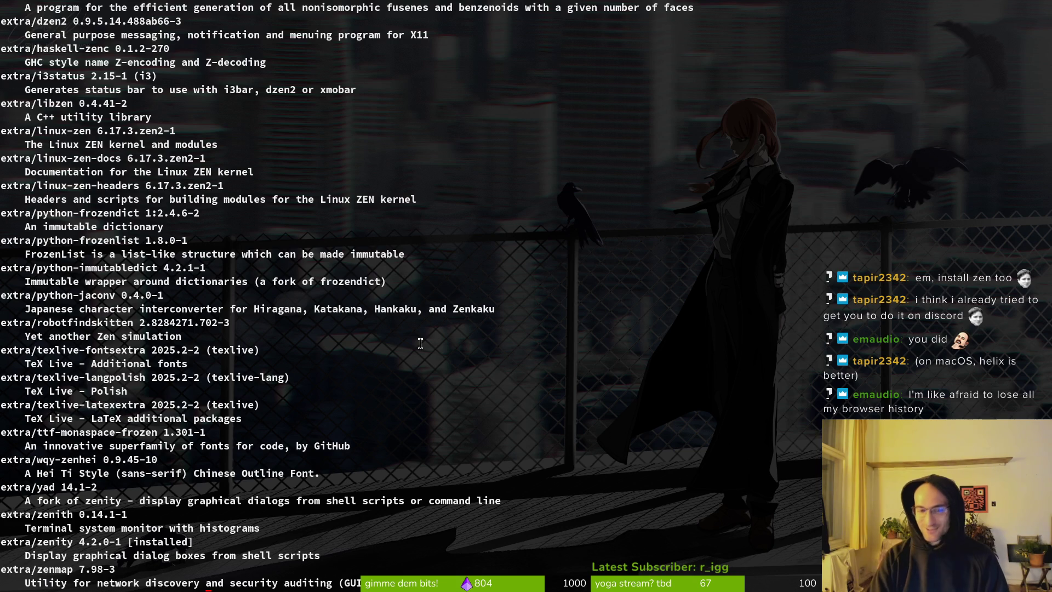
{"action": "type", "text": ":wq"}
{"action": "key", "text": "Return"}
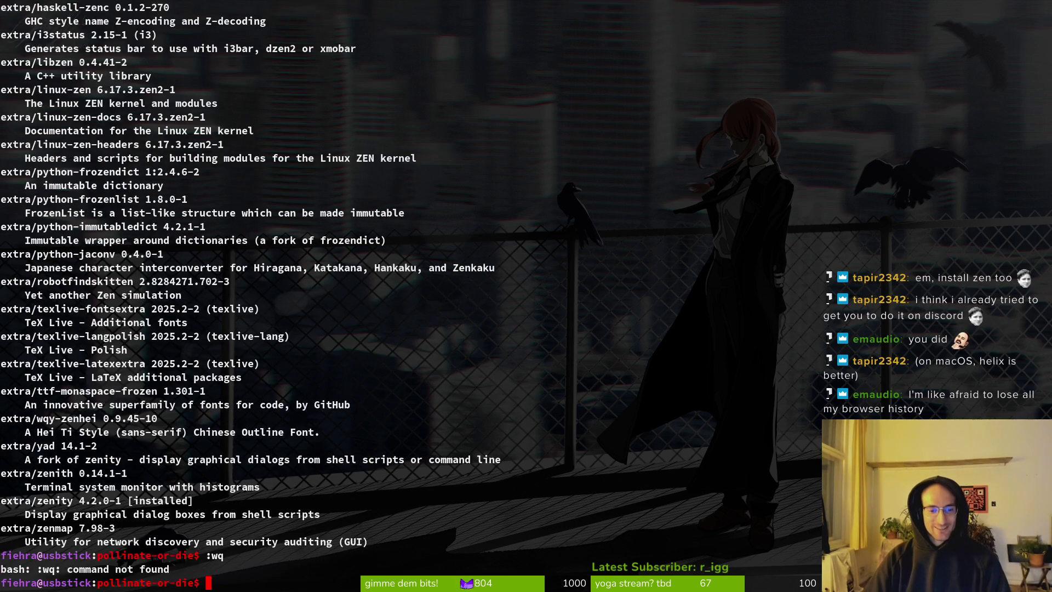
{"action": "key", "text": "alt+Tab"}
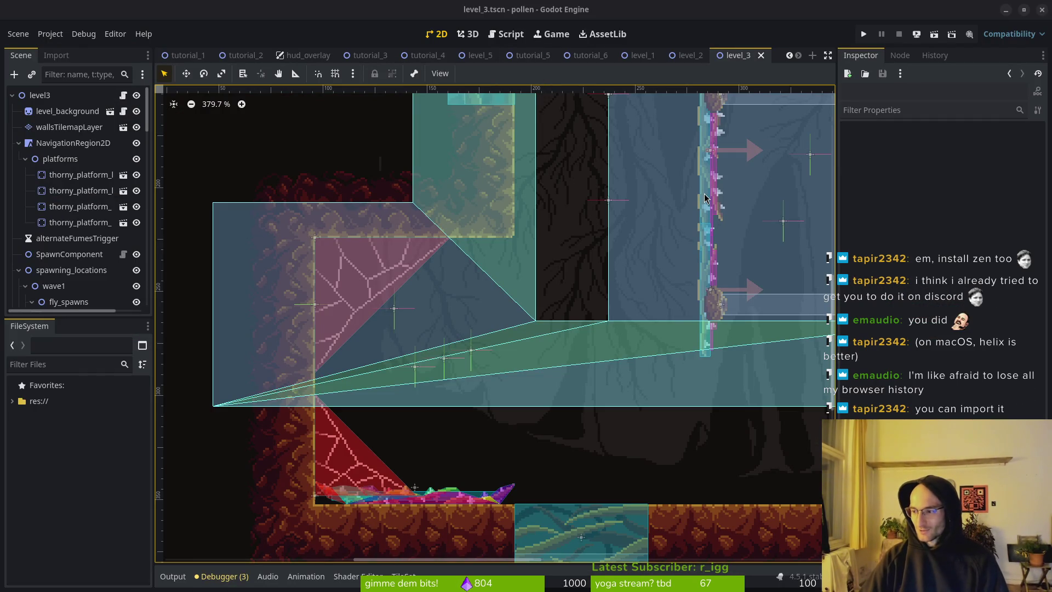
- Cycle through windows to Aseprite, briefly open Firefox's main menu, then switch back
{"action": "key", "text": "alt+Tab"}
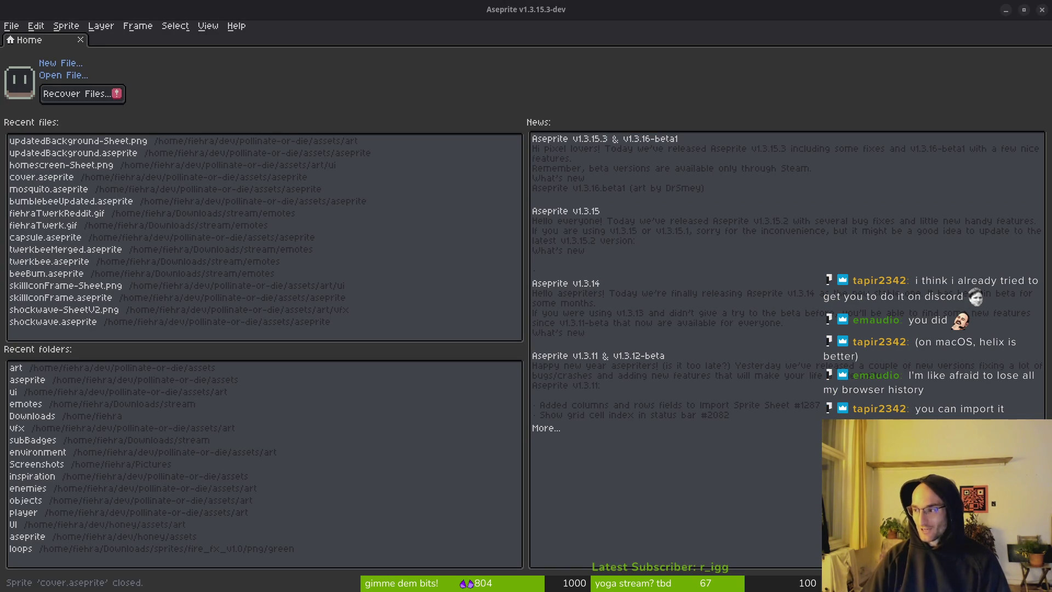
{"action": "key", "text": "alt+Tab"}
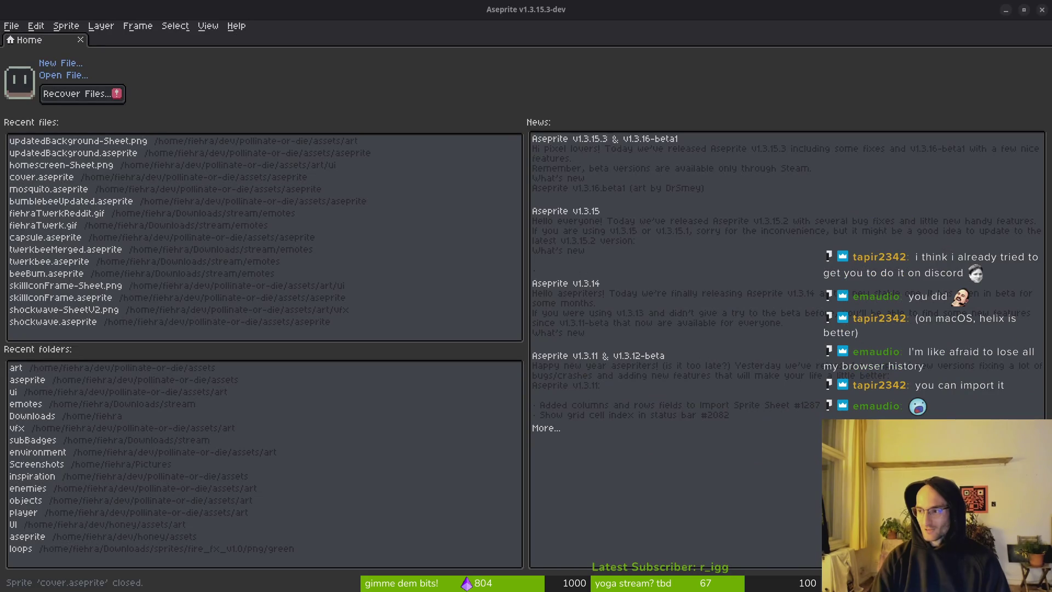
{"action": "key", "text": "alt+Tab"}
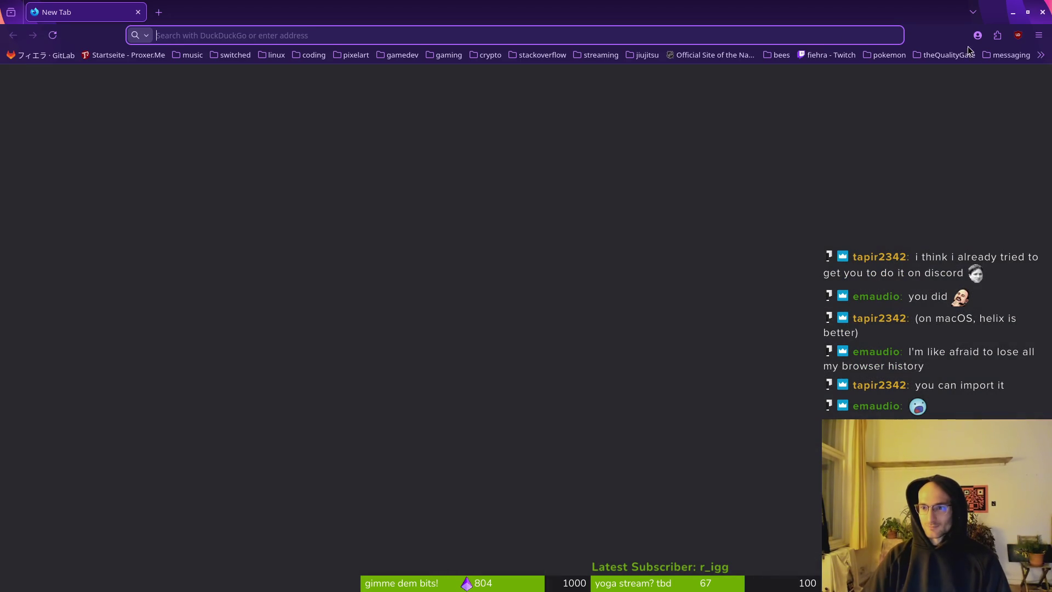
{"action": "left_click", "coordinate": [1039, 36]}
{"action": "key", "text": "alt+Tab"}
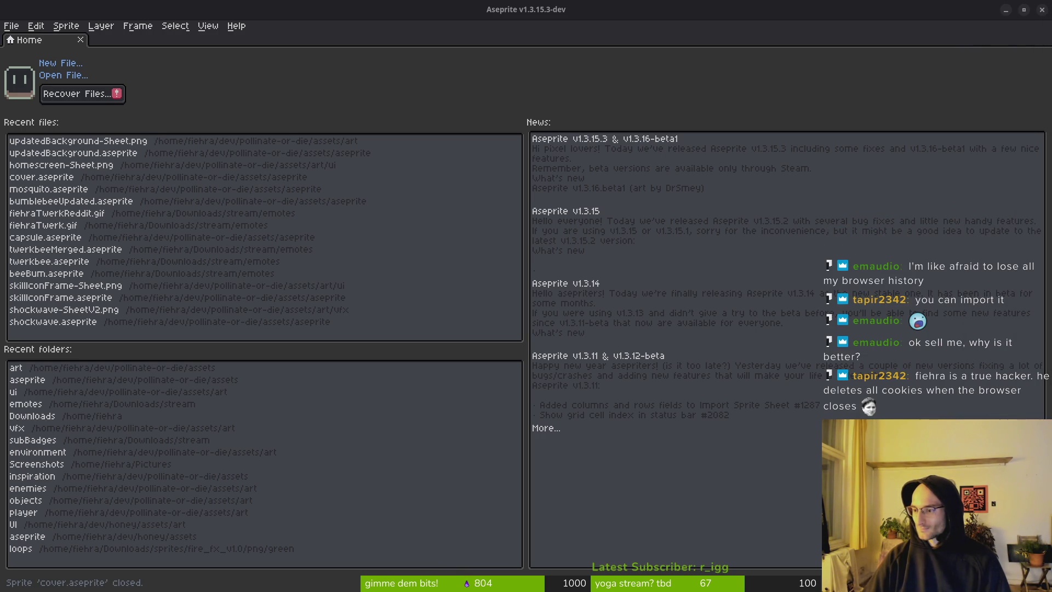
{"action": "key", "text": "alt+Tab"}
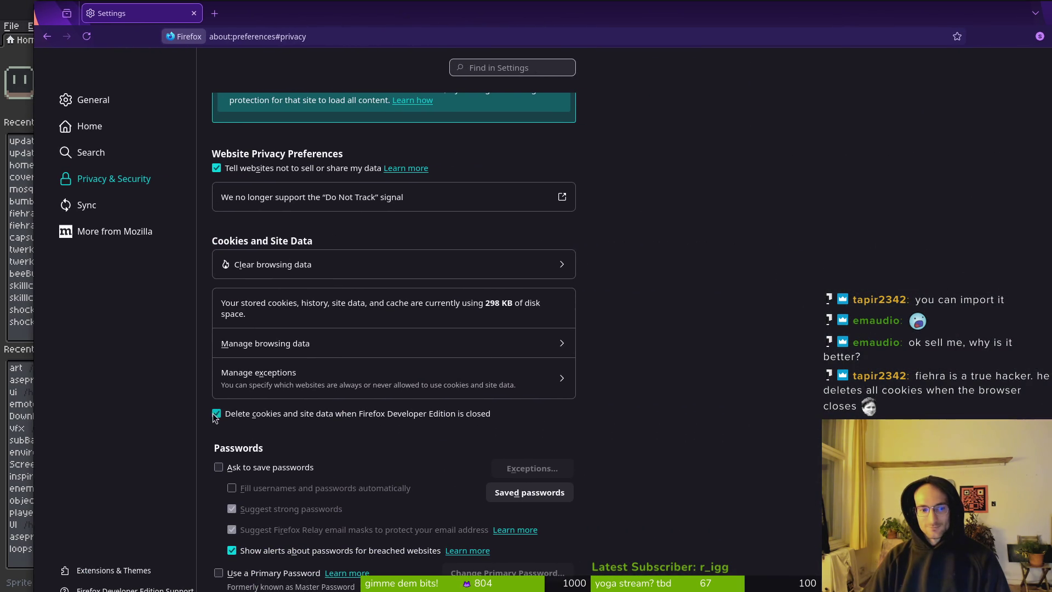
{"action": "mouse_move", "coordinate": [522, 418]}
{"action": "left_mouse_down"}
{"action": "mouse_move", "coordinate": [174, 418]}
{"action": "mouse_move", "coordinate": [214, 419]}
{"action": "left_mouse_up"}
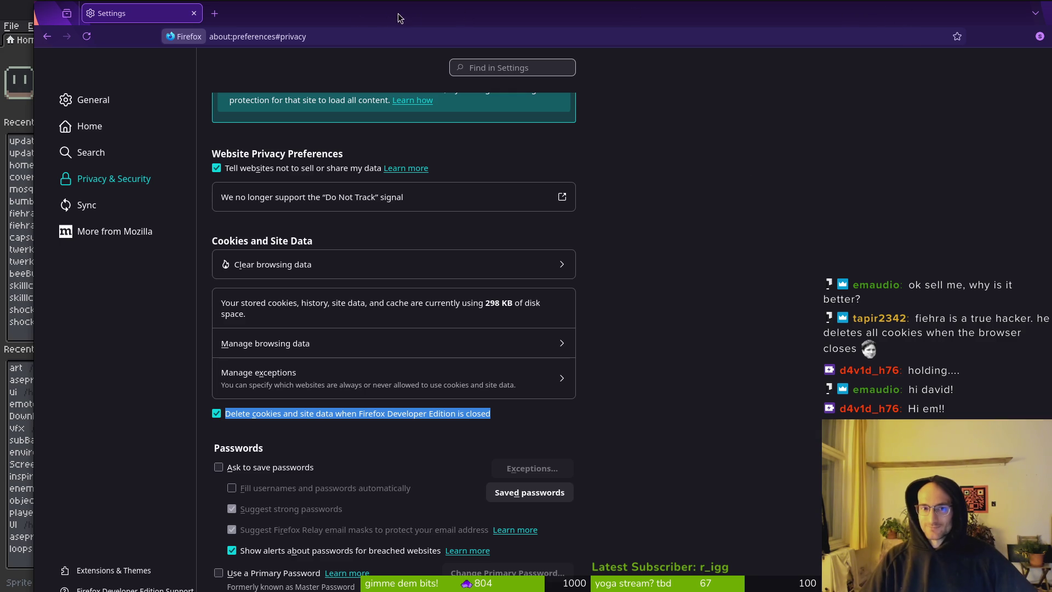
{"action": "left_click_drag", "start_coordinate": [356, 16], "coordinate": [1051, 64]}
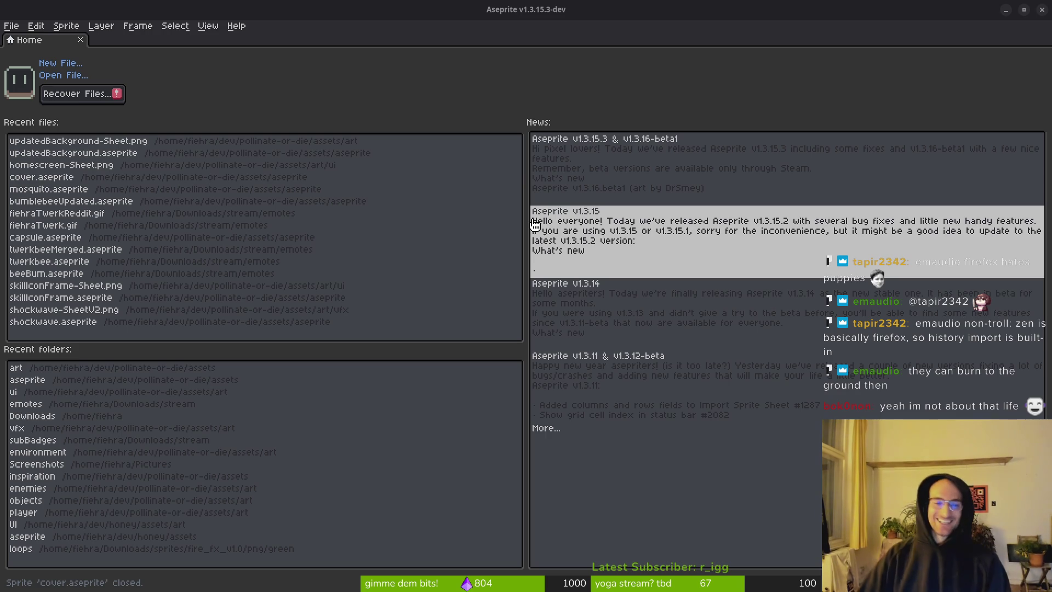
- Select NavigationRegion2D, zoom to the polygon's top-left, and drag vertex 6 onto the wall corner
{"action": "key", "text": "alt+Tab"}
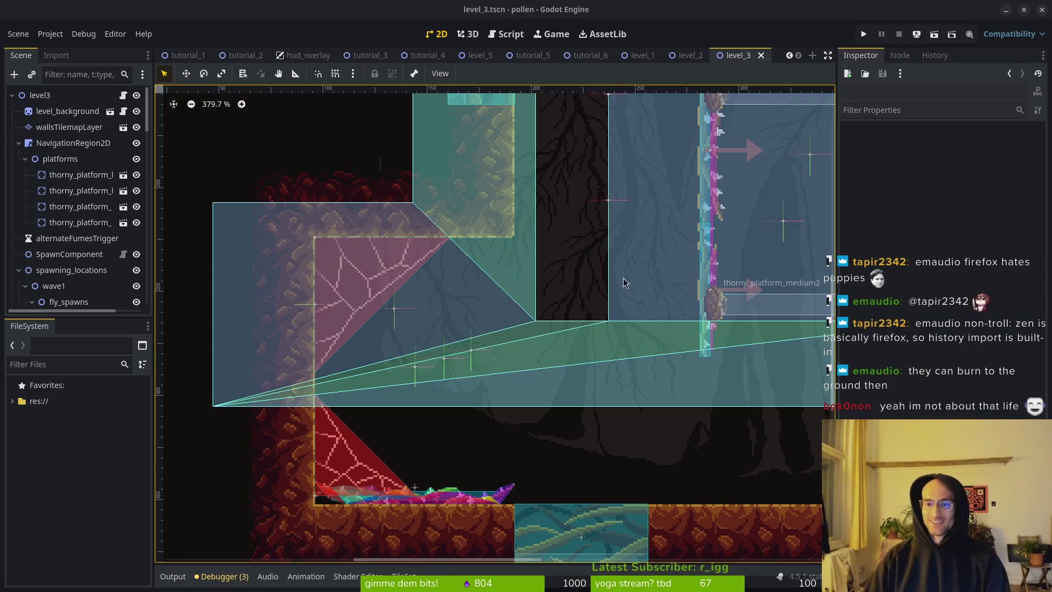
{"action": "scroll", "coordinate": [678, 307], "scroll_direction": "down", "scroll_amount": 10}
{"action": "left_click", "coordinate": [561, 228]}
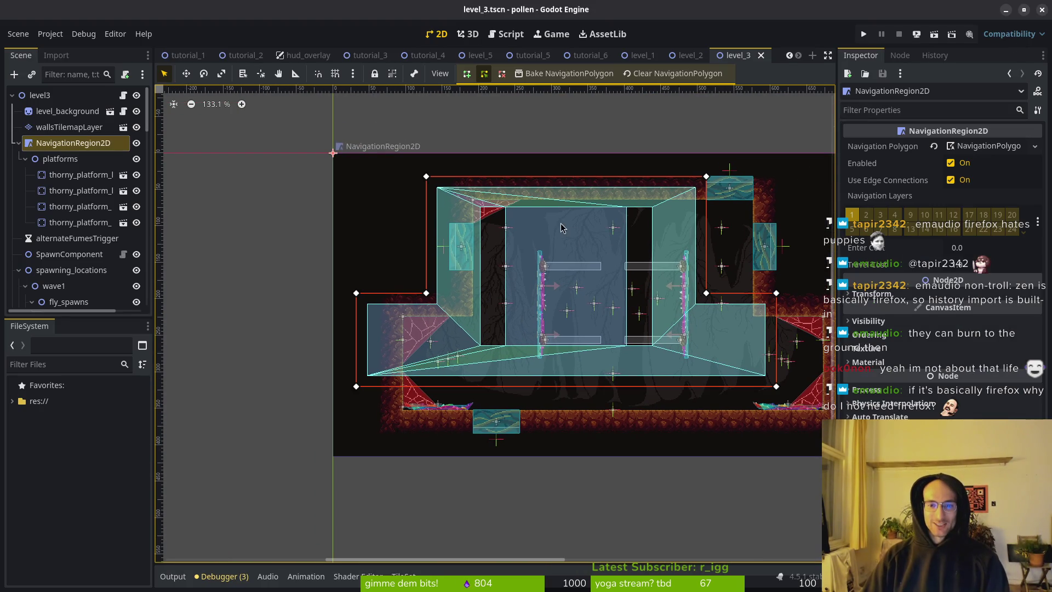
{"action": "scroll", "coordinate": [438, 181], "scroll_direction": "up", "scroll_amount": 8}
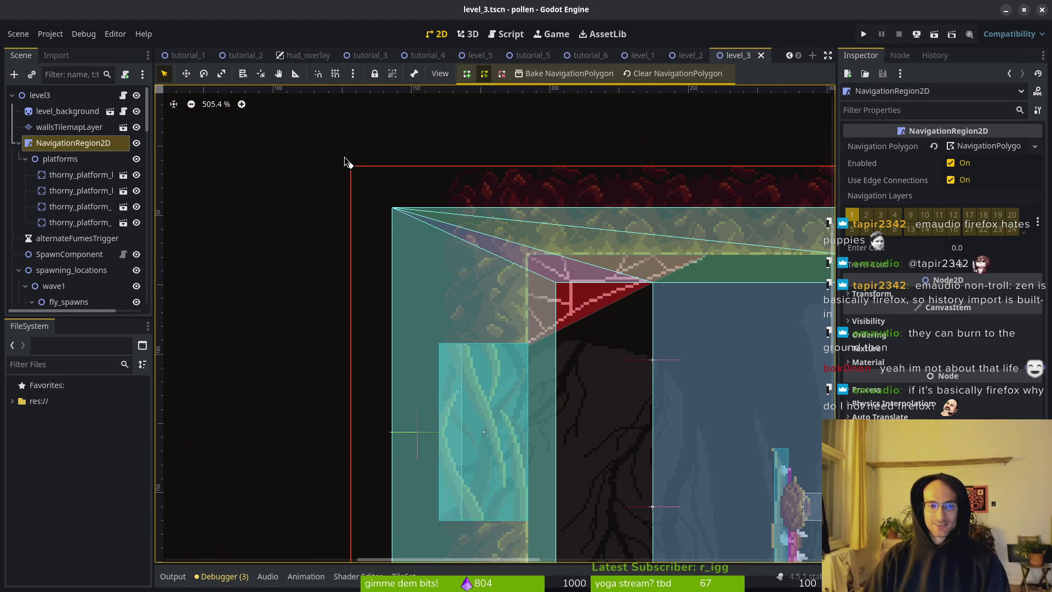
{"action": "mouse_move", "coordinate": [343, 167]}
{"action": "left_mouse_down"}
{"action": "mouse_move", "coordinate": [234, 127]}
{"action": "mouse_move", "coordinate": [521, 279]}
{"action": "left_mouse_up"}
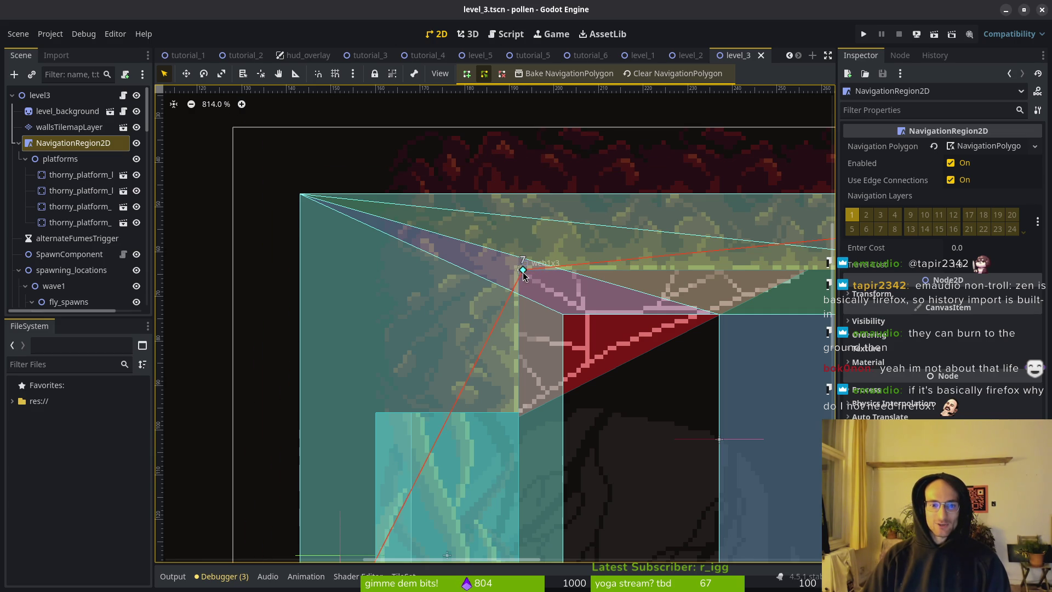
{"action": "scroll", "coordinate": [523, 277], "scroll_direction": "down", "scroll_amount": 6}
{"action": "scroll", "coordinate": [345, 383], "scroll_direction": "down", "scroll_amount": 5}
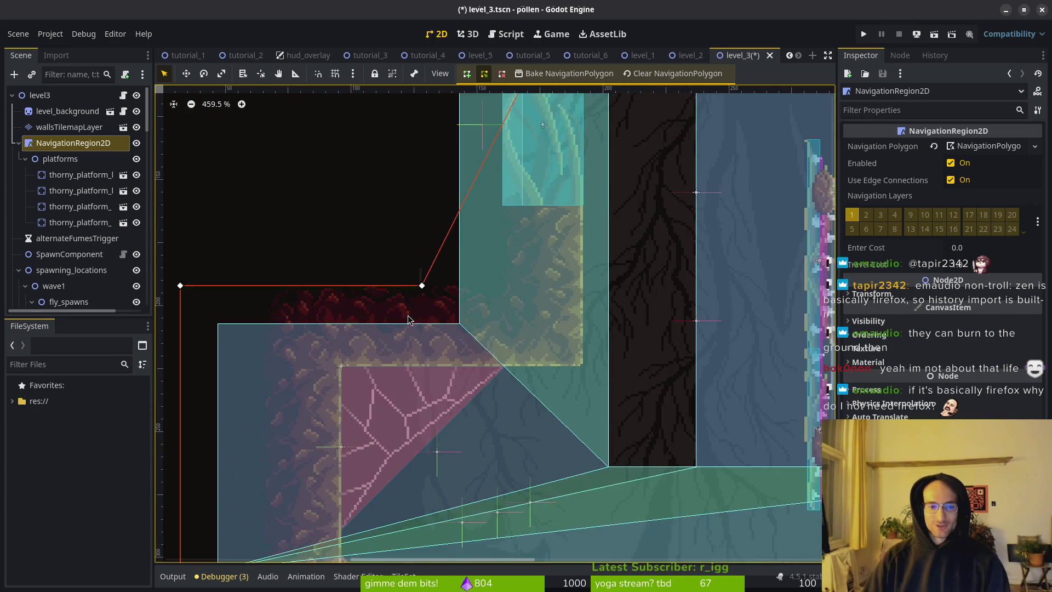
{"action": "scroll", "coordinate": [410, 319], "scroll_direction": "up", "scroll_amount": 5}
{"action": "left_click_drag", "start_coordinate": [324, 196], "coordinate": [570, 312]}
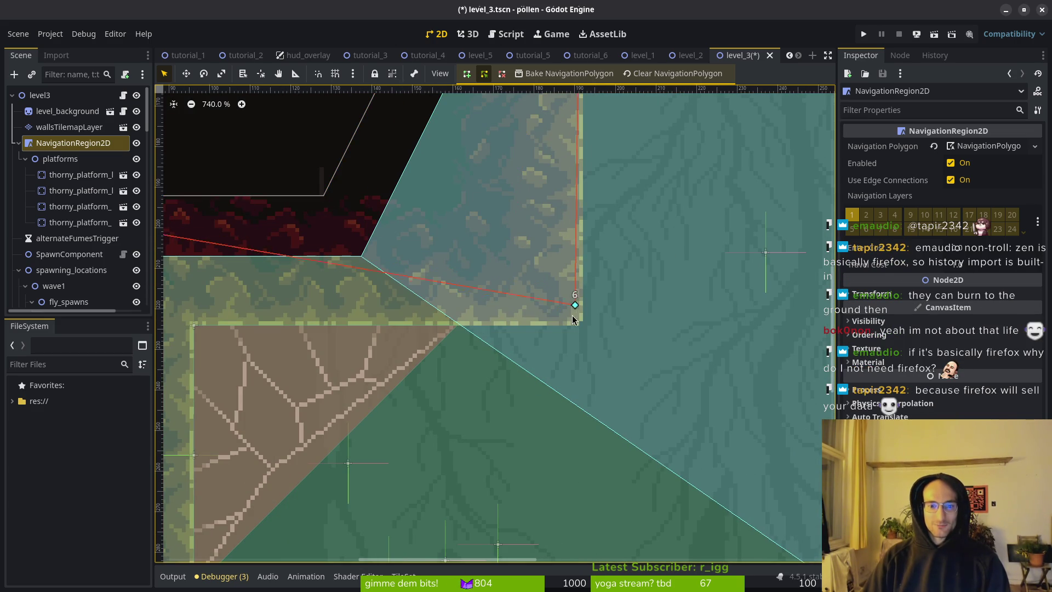
{"action": "scroll", "coordinate": [571, 312], "scroll_direction": "up", "scroll_amount": 4}
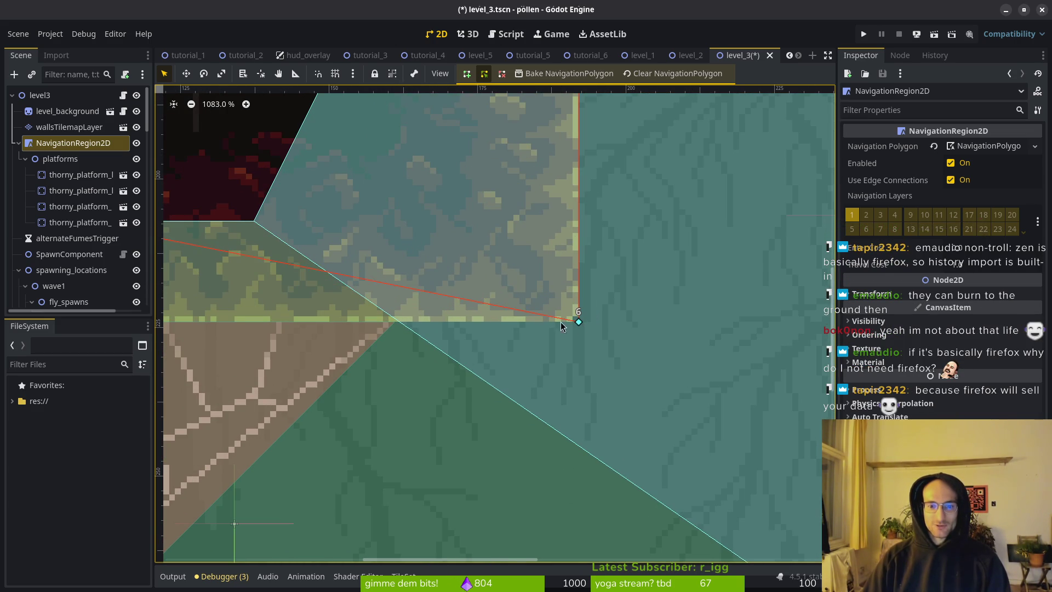
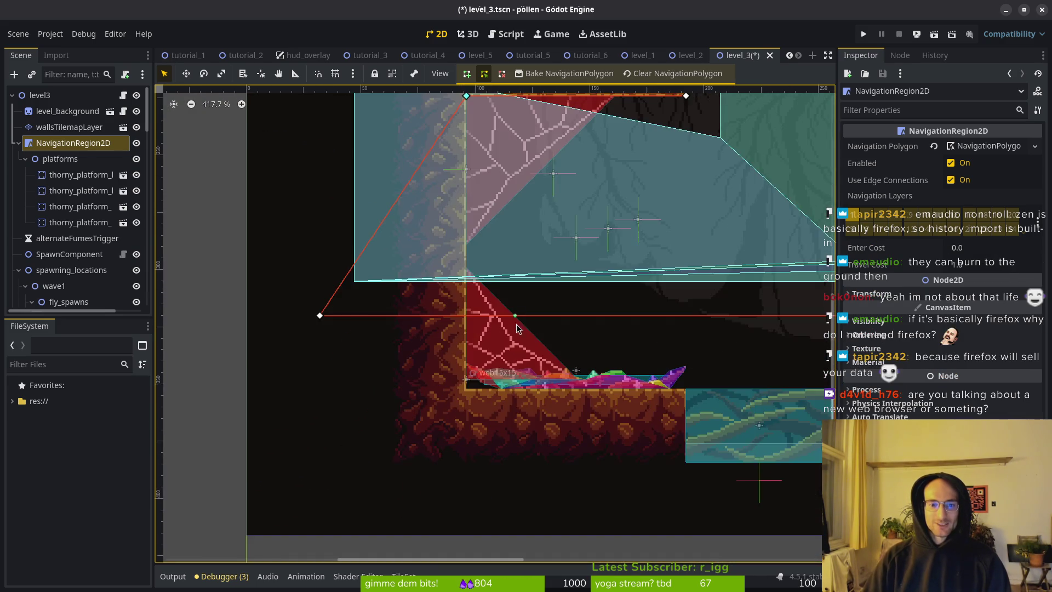
- Move the level_3 navigation polygon corners onto the platform corner and the floor corner
{"action": "scroll", "coordinate": [516, 305], "scroll_direction": "right", "scroll_amount": 3}
{"action": "left_click_drag", "start_coordinate": [187, 229], "coordinate": [402, 336]}
{"action": "scroll", "coordinate": [394, 330], "scroll_direction": "right", "scroll_amount": 5}
{"action": "scroll", "coordinate": [394, 330], "scroll_direction": "down", "scroll_amount": 1}
{"action": "scroll", "coordinate": [394, 335], "scroll_direction": "down", "scroll_amount": 3}
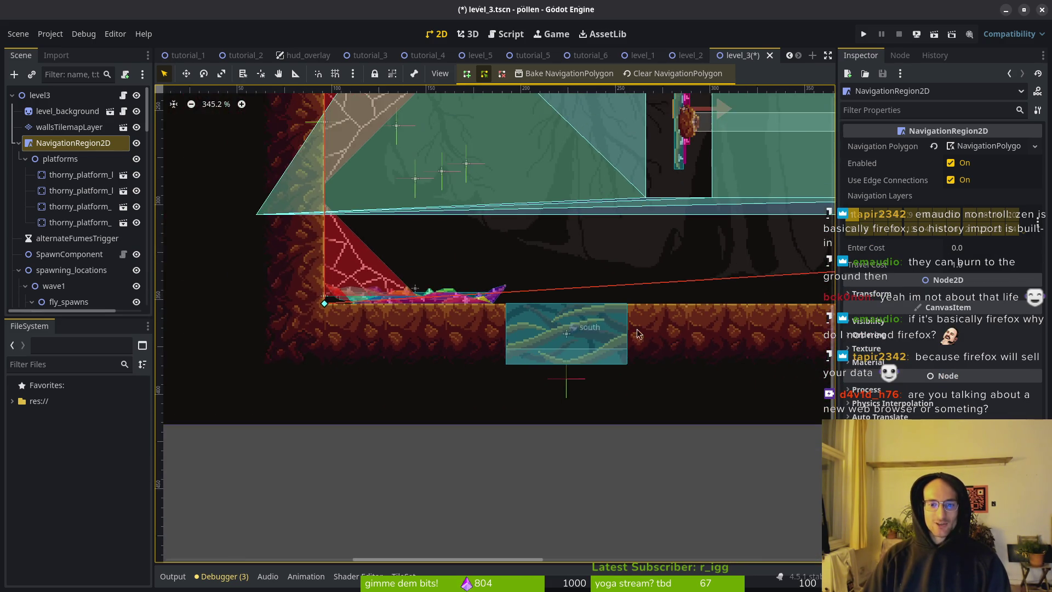
{"action": "scroll", "coordinate": [493, 318], "scroll_direction": "right", "scroll_amount": 10}
{"action": "scroll", "coordinate": [572, 305], "scroll_direction": "up", "scroll_amount": 4}
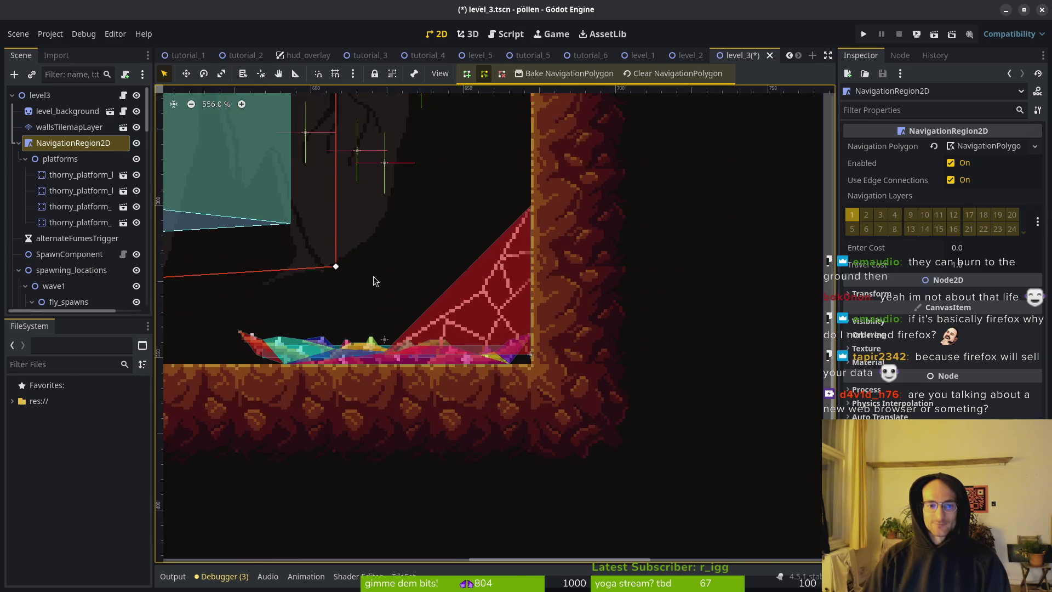
{"action": "left_click_drag", "start_coordinate": [331, 270], "coordinate": [580, 383]}
{"action": "scroll", "coordinate": [579, 384], "scroll_direction": "up", "scroll_amount": 2}
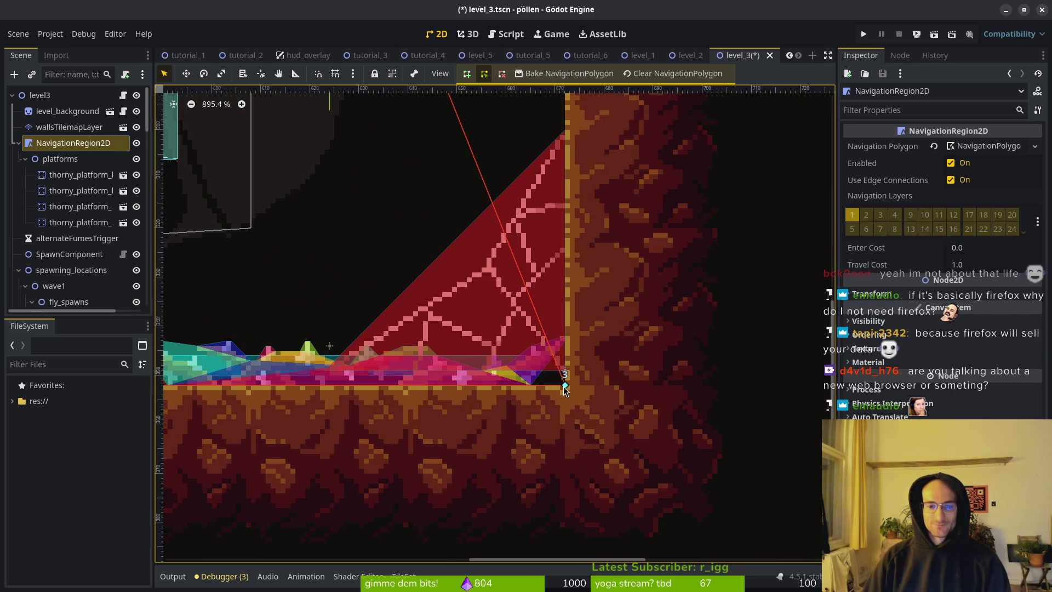
{"action": "scroll", "coordinate": [562, 345], "scroll_direction": "down", "scroll_amount": 3}
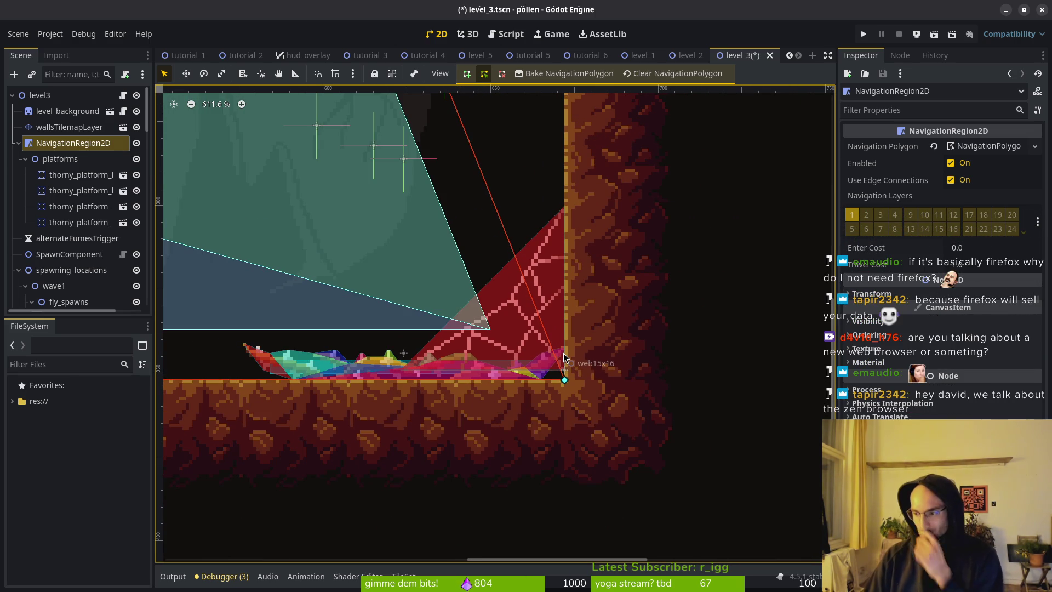
{"action": "scroll", "coordinate": [547, 244], "scroll_direction": "up", "scroll_amount": 5}
{"action": "scroll", "coordinate": [517, 293], "scroll_direction": "down", "scroll_amount": 1}
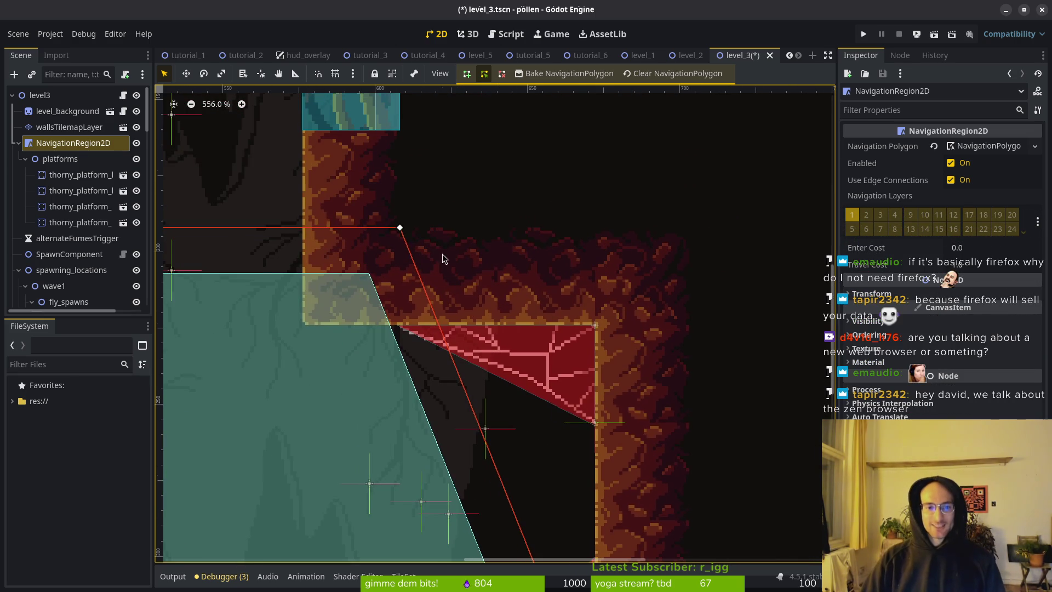
- Pull further corners down the wall and onto the blocks' lower edges, then save level_3
{"action": "mouse_move", "coordinate": [394, 234]}
{"action": "left_mouse_down"}
{"action": "mouse_move", "coordinate": [406, 227]}
{"action": "mouse_move", "coordinate": [596, 329]}
{"action": "left_mouse_up"}
{"action": "scroll", "coordinate": [491, 292], "scroll_direction": "up", "scroll_amount": 2}
{"action": "scroll", "coordinate": [491, 292], "scroll_direction": "left", "scroll_amount": 10}
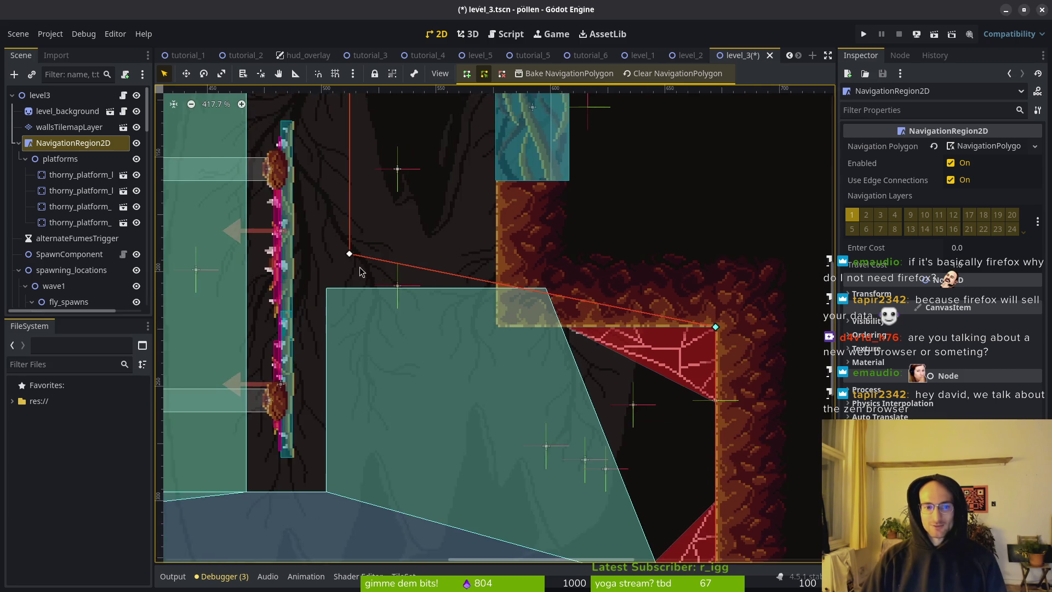
{"action": "scroll", "coordinate": [491, 292], "scroll_direction": "up", "scroll_amount": 3}
{"action": "mouse_move", "coordinate": [217, 197]}
{"action": "left_mouse_down"}
{"action": "mouse_move", "coordinate": [541, 343]}
{"action": "mouse_move", "coordinate": [531, 346]}
{"action": "left_mouse_up"}
{"action": "scroll", "coordinate": [556, 322], "scroll_direction": "up", "scroll_amount": 5}
{"action": "scroll", "coordinate": [556, 323], "scroll_direction": "down", "scroll_amount": 6}
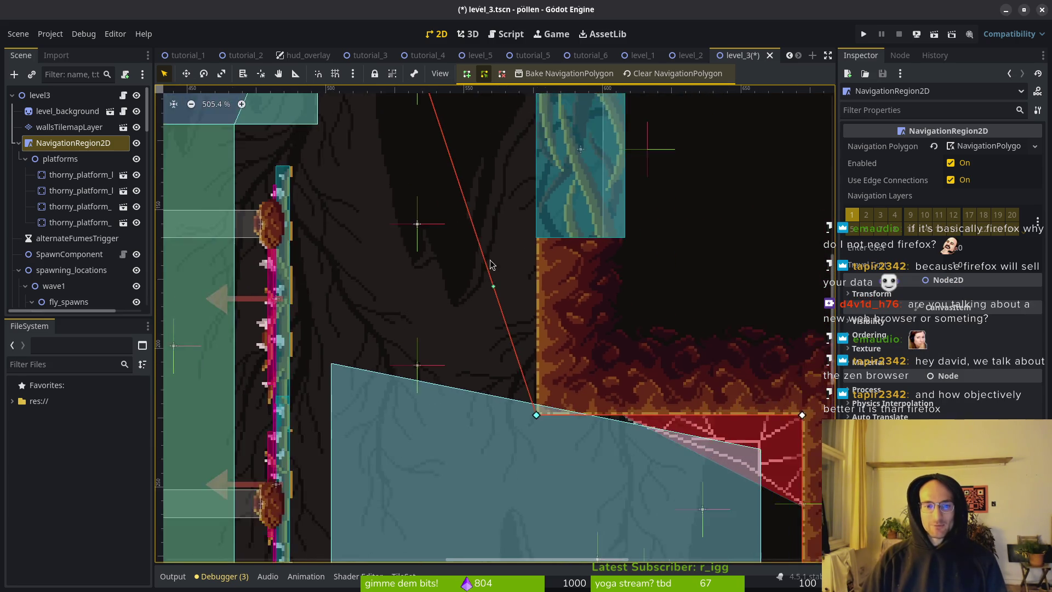
{"action": "mouse_move", "coordinate": [382, 196]}
{"action": "left_mouse_down"}
{"action": "mouse_move", "coordinate": [564, 299]}
{"action": "mouse_move", "coordinate": [553, 270]}
{"action": "left_mouse_up"}
{"action": "scroll", "coordinate": [564, 298], "scroll_direction": "up", "scroll_amount": 8}
{"action": "scroll", "coordinate": [553, 270], "scroll_direction": "down", "scroll_amount": 15}
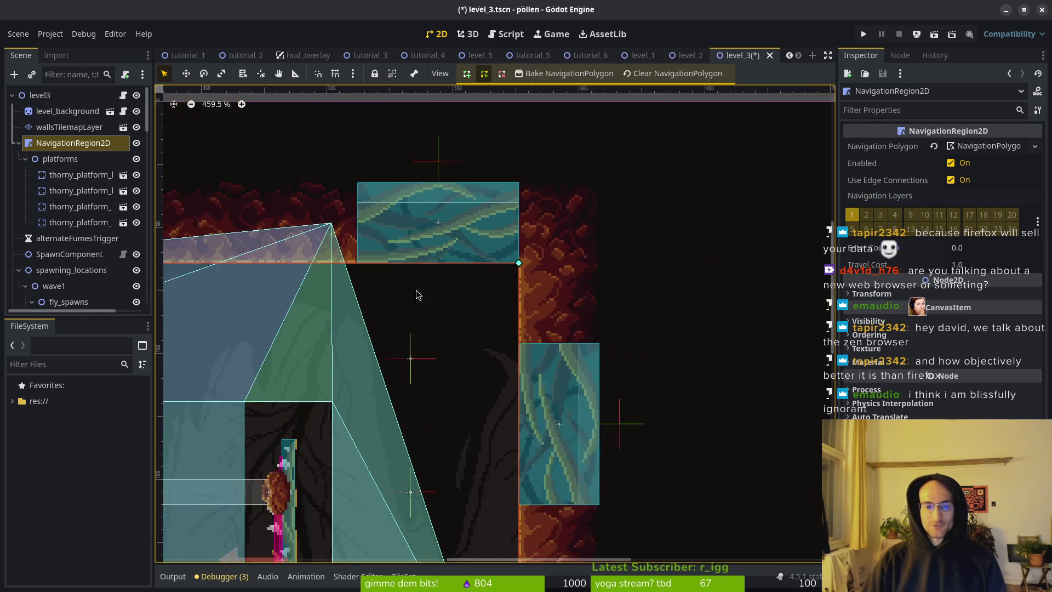
{"action": "key", "text": "ctrl+s"}
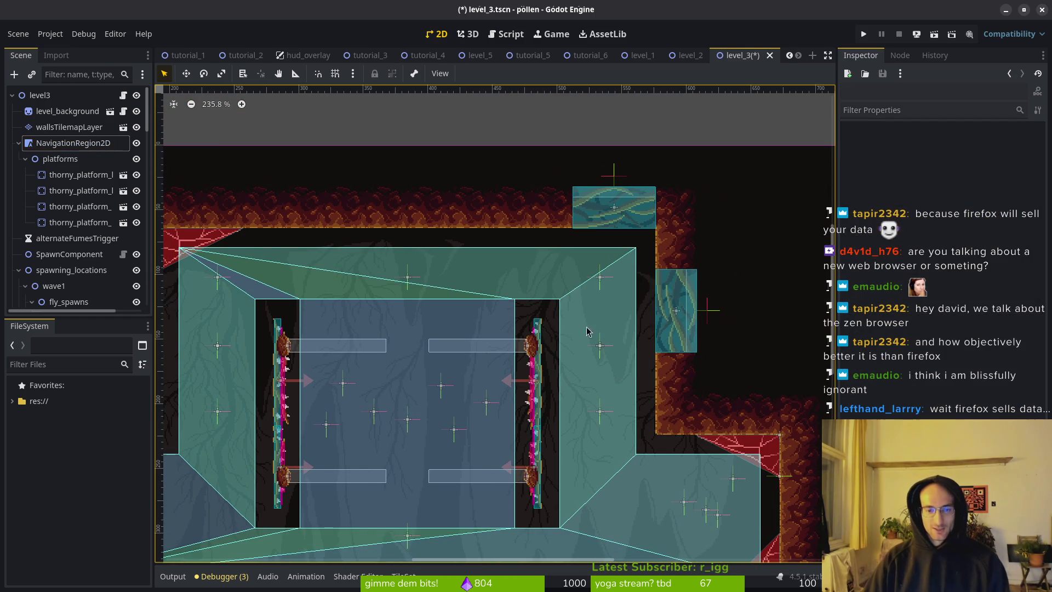
- Save the level_3 scene
{"action": "scroll", "coordinate": [325, 320], "scroll_direction": "down", "scroll_amount": 4}
{"action": "key", "text": "ctrl+s"}
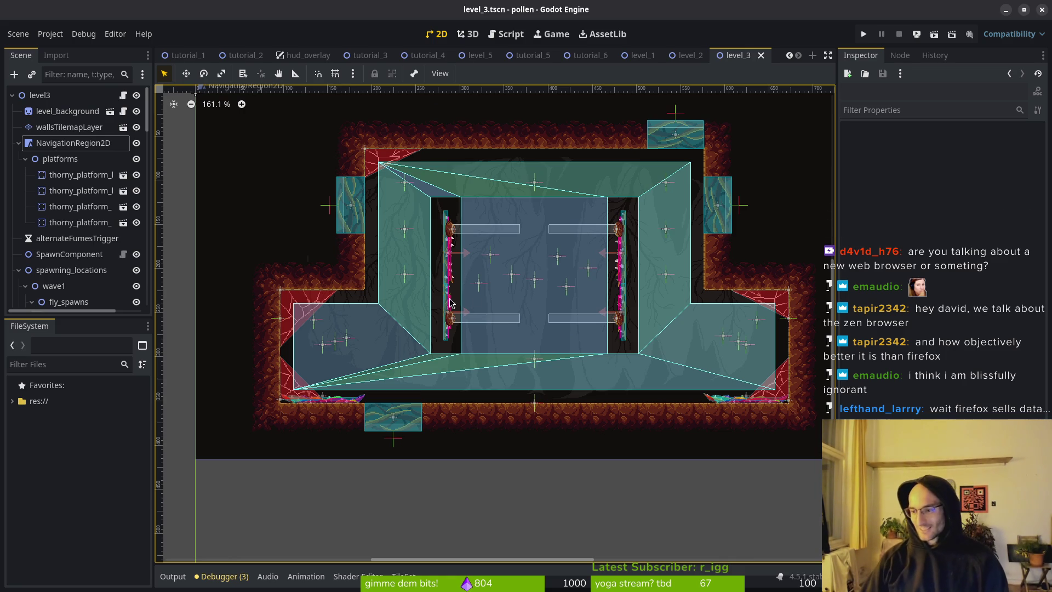
{"action": "key", "text": "ctrl+s"}
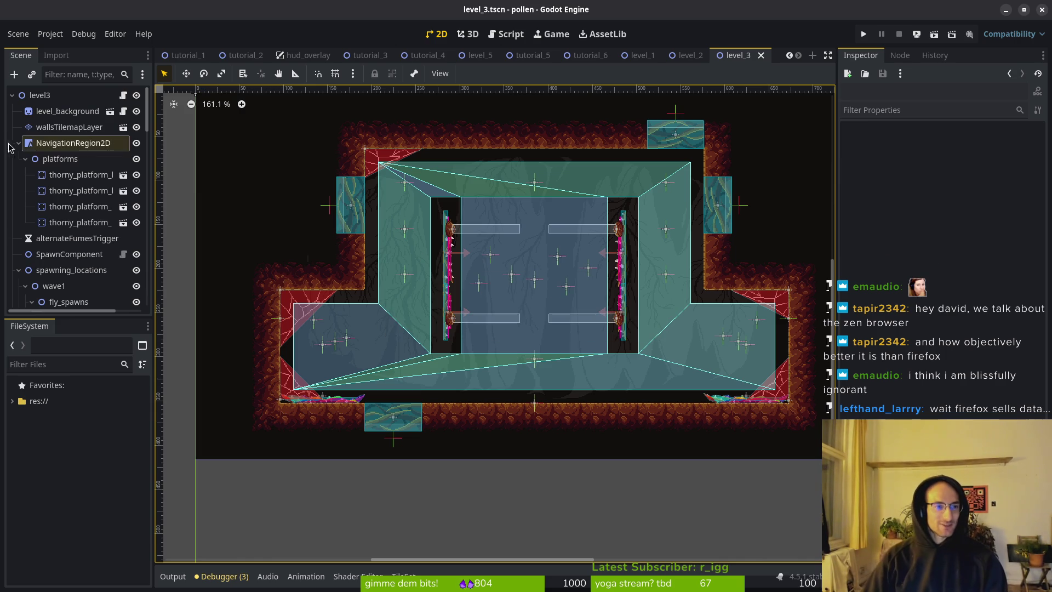
{"action": "scroll", "coordinate": [39, 263], "scroll_direction": "down", "scroll_amount": 15}
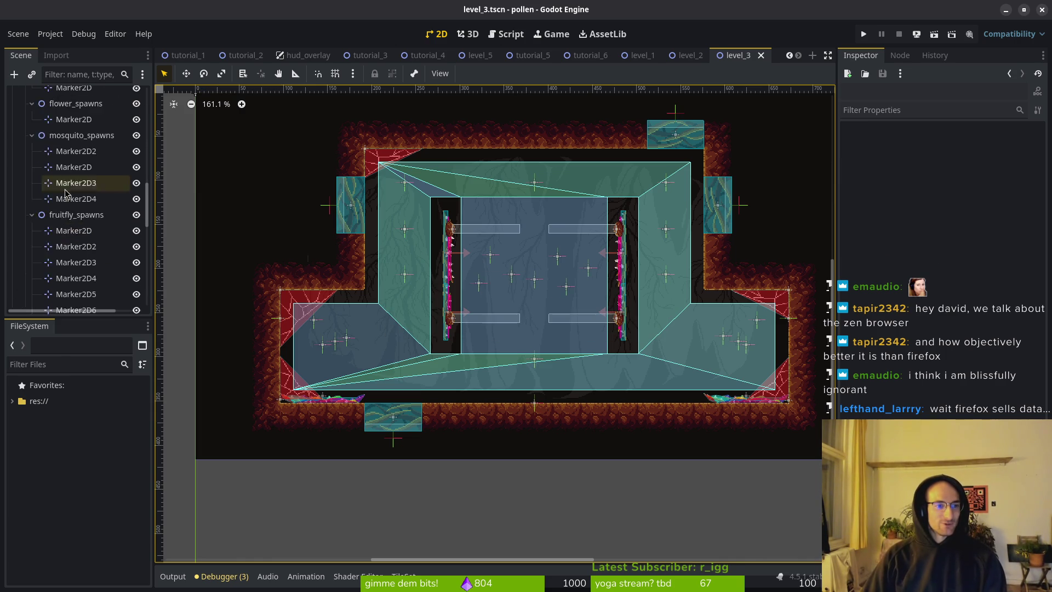
- Collapse the decorations, fumes groups, thorns and gates nodes in the Scene dock
{"action": "left_click", "coordinate": [18, 218]}
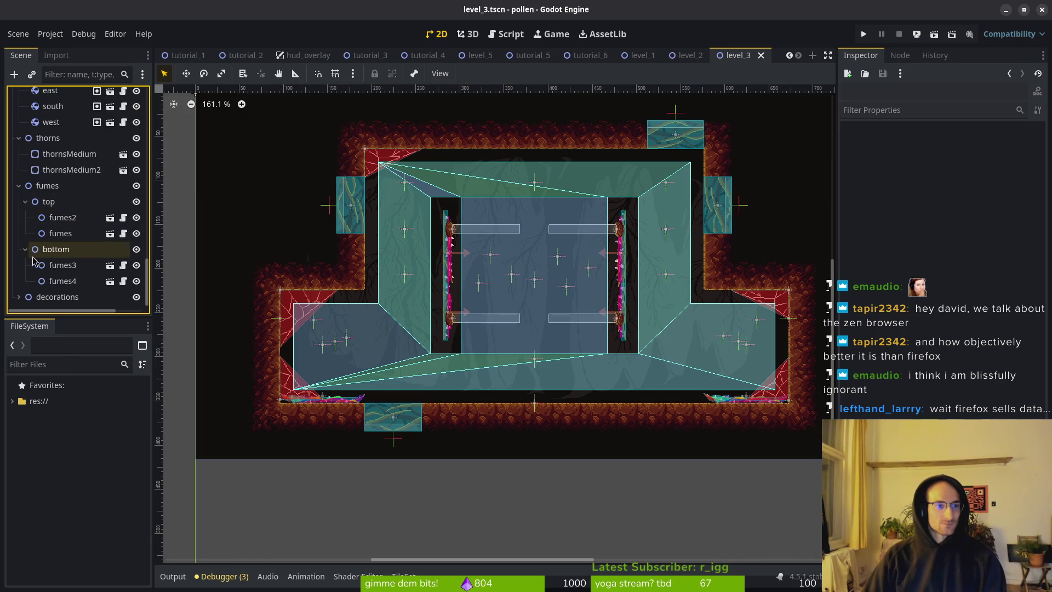
{"action": "left_click", "coordinate": [26, 249]}
{"action": "left_click", "coordinate": [21, 234]}
{"action": "left_click", "coordinate": [19, 250]}
{"action": "left_click", "coordinate": [19, 234]}
{"action": "left_click", "coordinate": [19, 186]}
{"action": "scroll", "coordinate": [32, 214], "scroll_direction": "up", "scroll_amount": 4}
- Collapse the wave2 and wave1 spawn groups and the spawning_locations node
{"action": "left_click", "coordinate": [32, 249]}
{"action": "left_click", "coordinate": [32, 170]}
{"action": "left_click", "coordinate": [32, 170]}
{"action": "left_click", "coordinate": [32, 138]}
{"action": "left_click", "coordinate": [26, 154]}
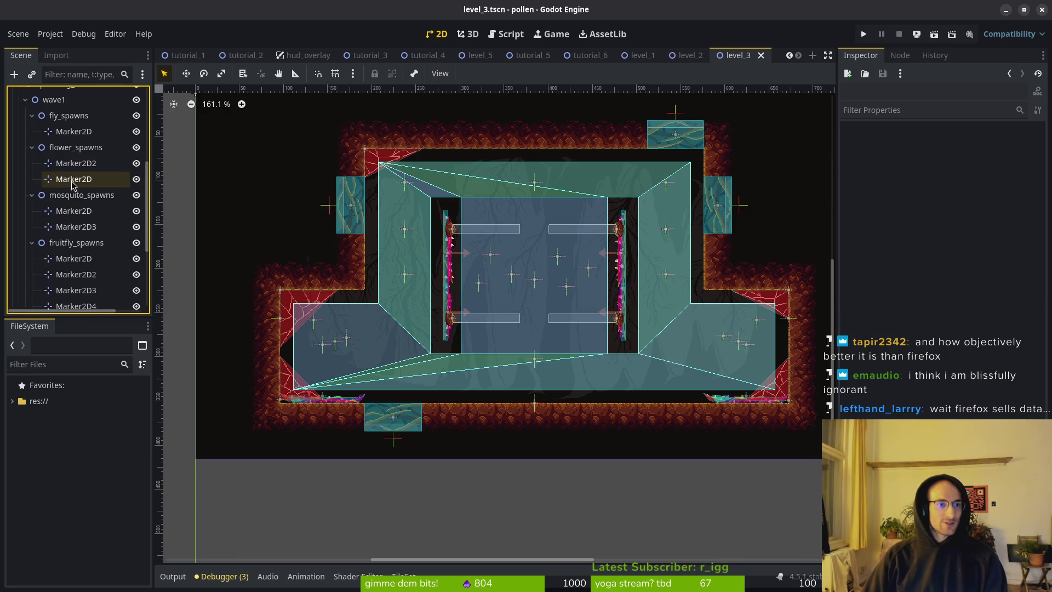
{"action": "left_click", "coordinate": [32, 243]}
{"action": "left_click", "coordinate": [32, 196]}
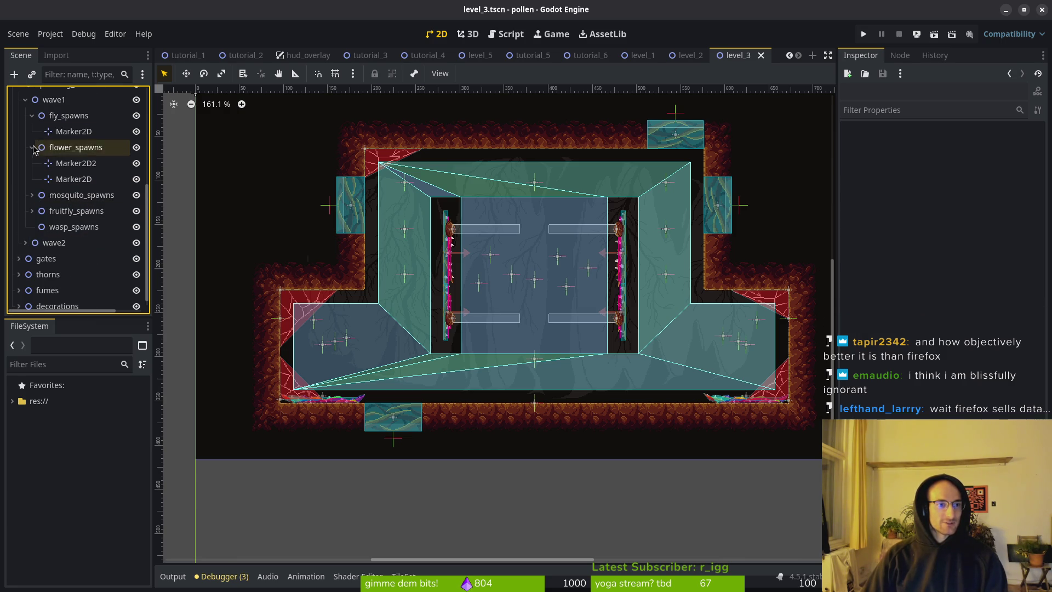
{"action": "left_click", "coordinate": [32, 148]}
{"action": "left_click", "coordinate": [32, 138]}
{"action": "left_click", "coordinate": [30, 138]}
{"action": "left_click", "coordinate": [20, 204]}
- Collapse NavigationRegion2D, leave level3 showing only its children, and save
{"action": "scroll", "coordinate": [47, 186], "scroll_direction": "up", "scroll_amount": 2}
{"action": "left_click", "coordinate": [19, 143]}
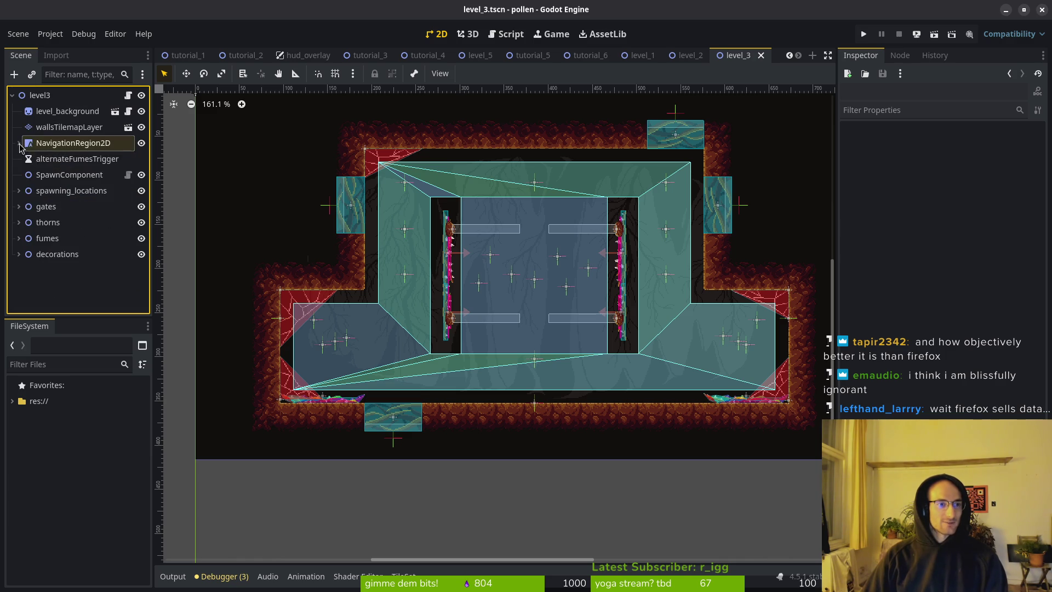
{"action": "left_click", "coordinate": [12, 95]}
{"action": "left_click", "coordinate": [13, 95]}
{"action": "key", "text": "ctrl+s"}
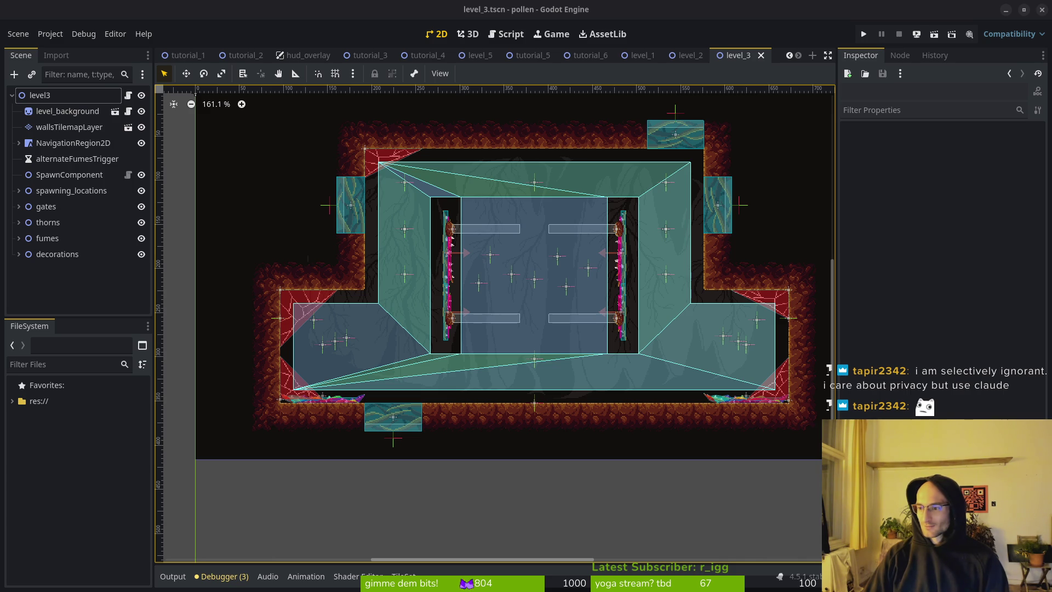
{"action": "key", "text": "alt+Tab"}
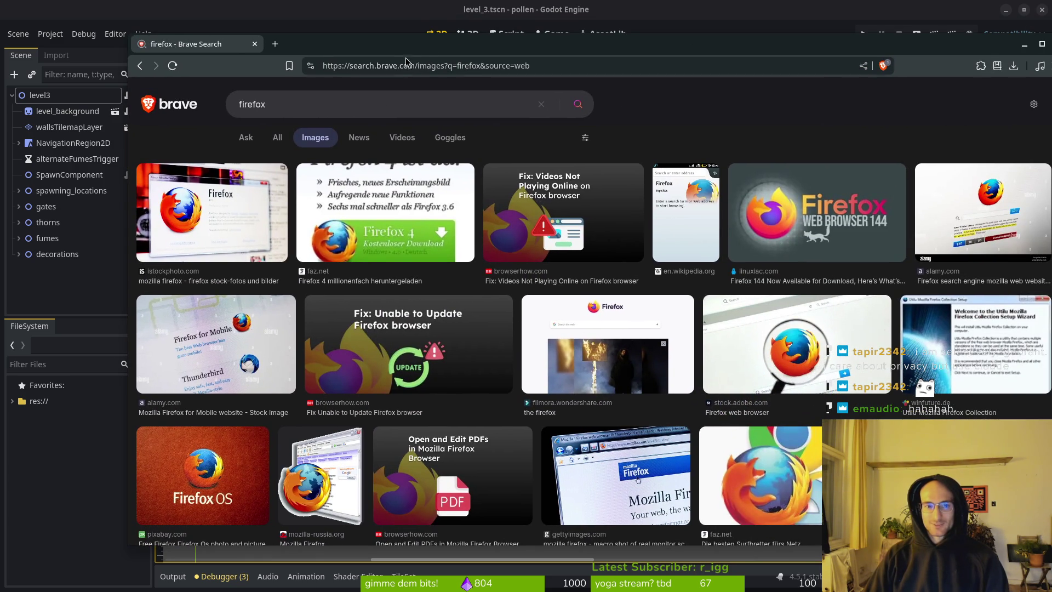
{"action": "key", "text": "alt+Tab"}
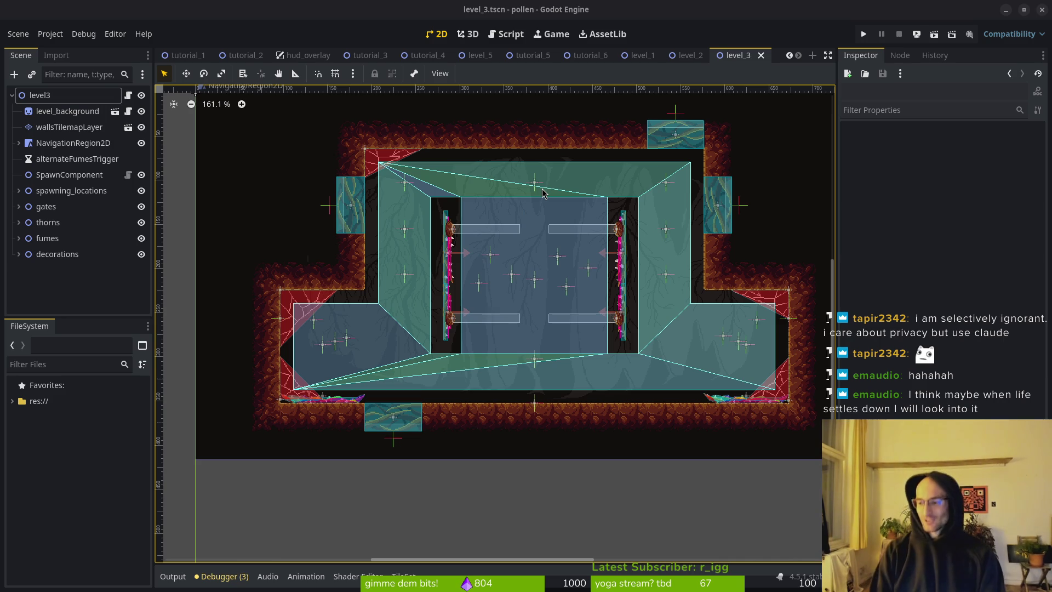
- Save the current scene and nudge the level view slightly upward
{"action": "scroll", "coordinate": [603, 383], "scroll_direction": "right", "scroll_amount": 4}
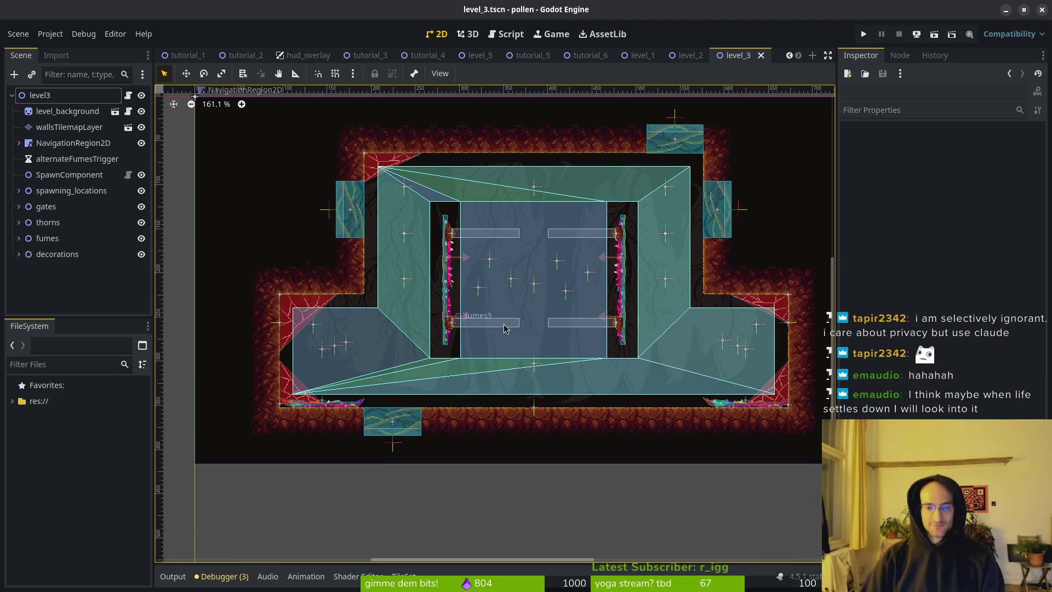
{"action": "scroll", "coordinate": [496, 405], "scroll_direction": "down", "scroll_amount": 2}
{"action": "key", "text": "ctrl+s"}
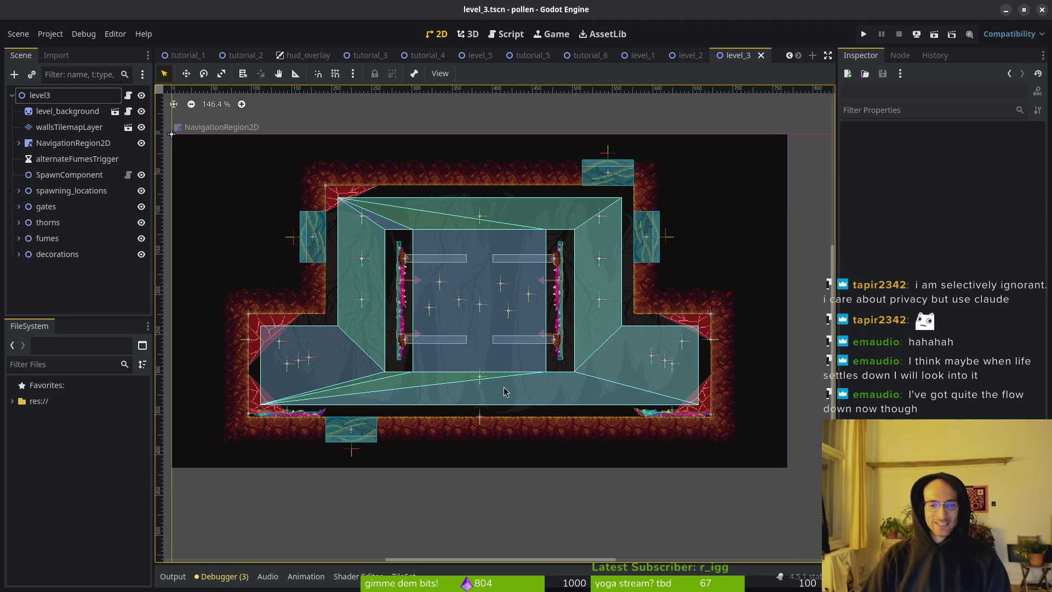
{"action": "scroll", "coordinate": [504, 390], "scroll_direction": "up", "scroll_amount": 1}
{"action": "left_click_drag", "start_coordinate": [527, 416], "coordinate": [525, 406]}
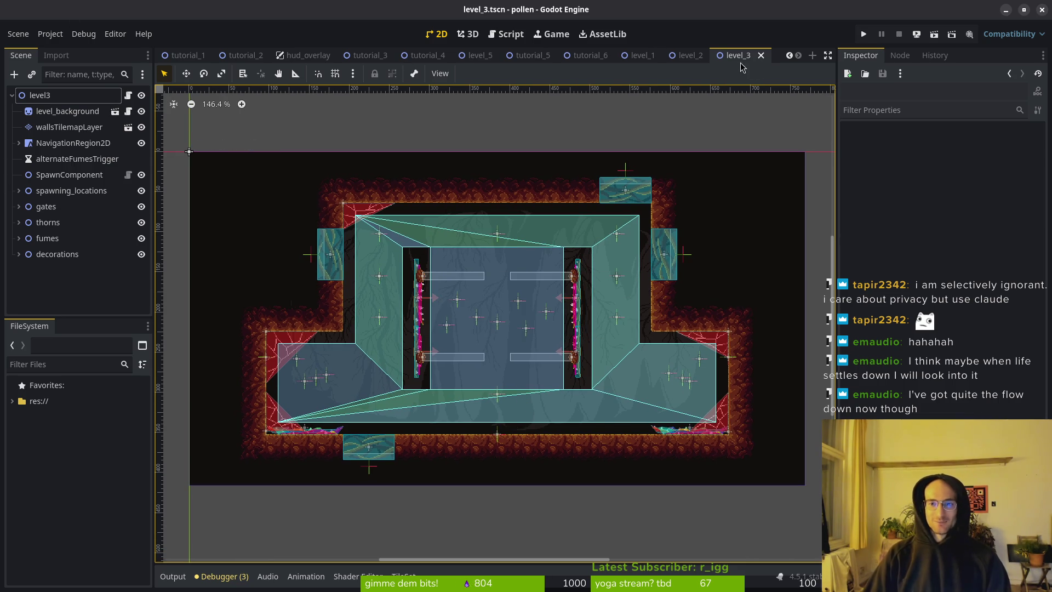
- Open level_4.tscn through quick-open search and select its wallsTilemapLayer node
{"action": "key", "text": "shift+alt+o"}
{"action": "type", "text": "leve4.tscn"}
{"action": "key", "text": "Return"}
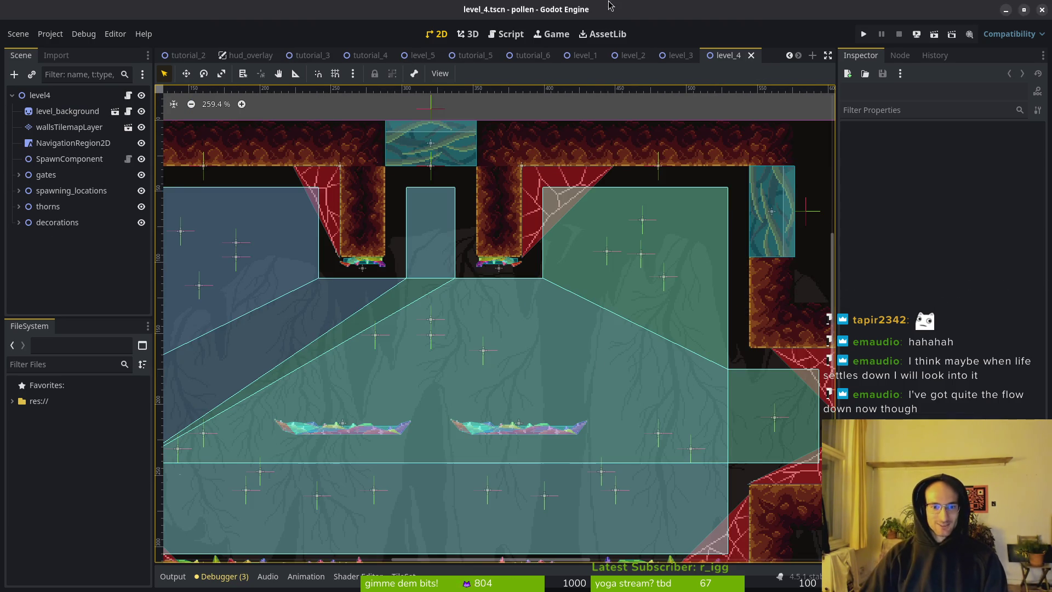
{"action": "scroll", "coordinate": [629, 252], "scroll_direction": "down", "scroll_amount": 6}
{"action": "key", "text": "ctrl+s"}
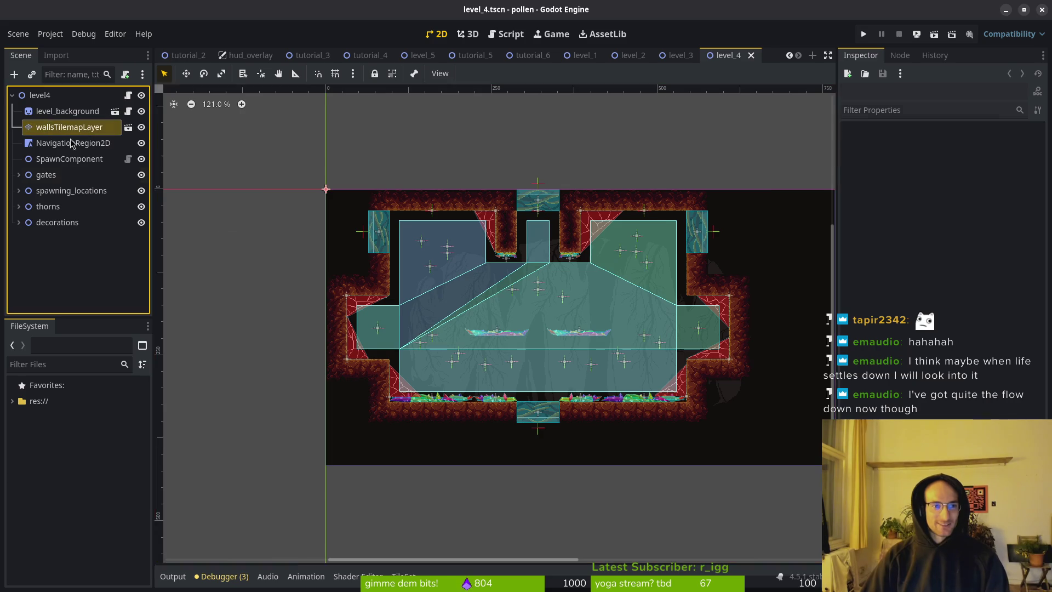
{"action": "left_click", "coordinate": [46, 126]}
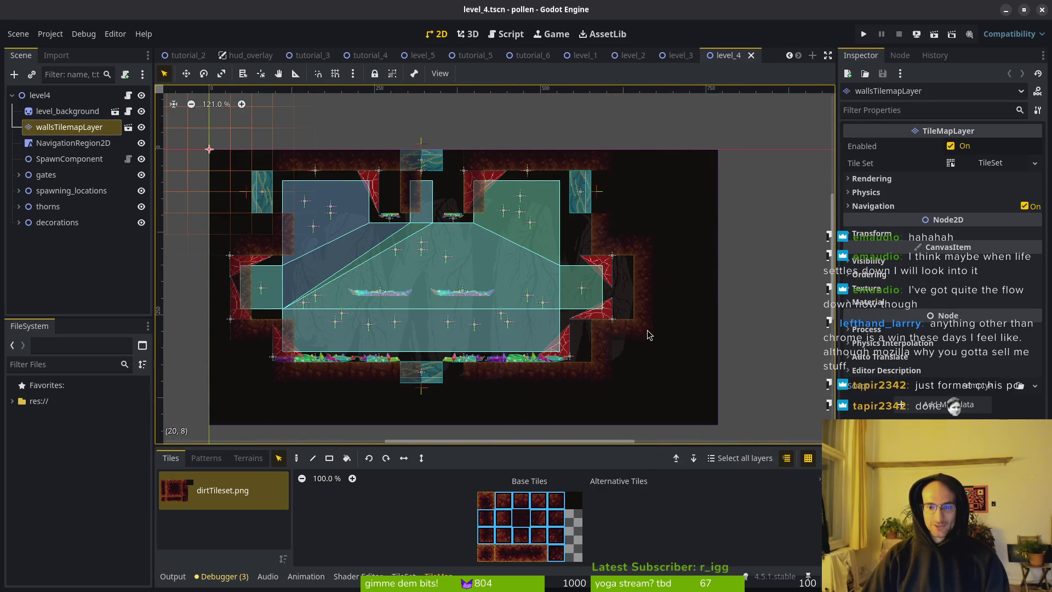
{"action": "key", "text": "ctrl+s"}
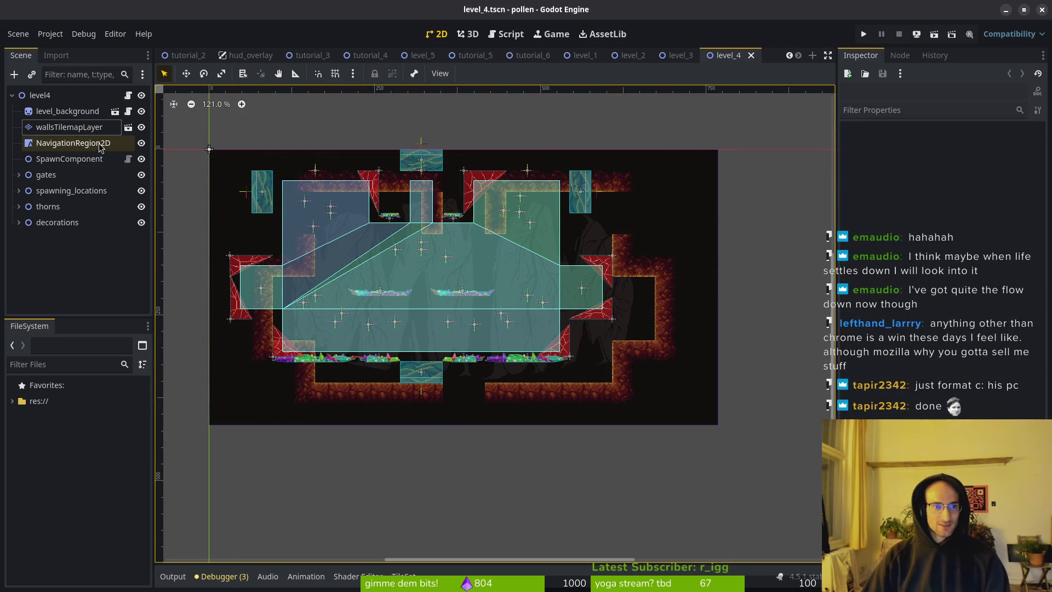
- Expand the decorations and thorns nodes in the Scene dock
{"action": "left_click", "coordinate": [19, 175]}
{"action": "left_click", "coordinate": [18, 175]}
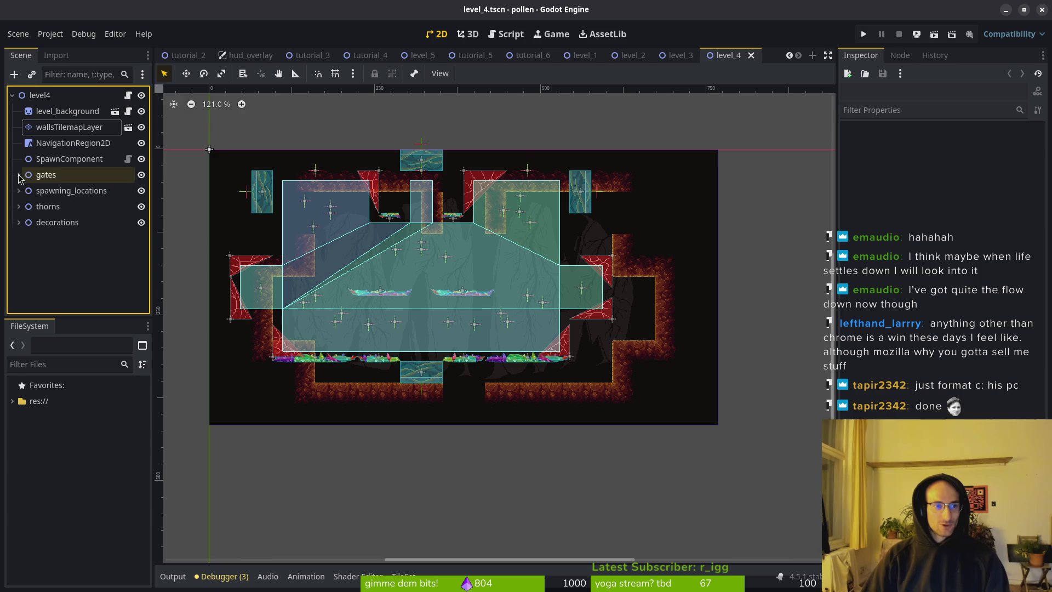
{"action": "left_click", "coordinate": [19, 222]}
{"action": "left_click", "coordinate": [19, 175]}
{"action": "left_click", "coordinate": [19, 270]}
{"action": "scroll", "coordinate": [54, 230], "scroll_direction": "down", "scroll_amount": 3}
- Multi-select the web nodes from web1x3 to web1x2 plus the thorn nodes
{"action": "left_click", "coordinate": [60, 303]}
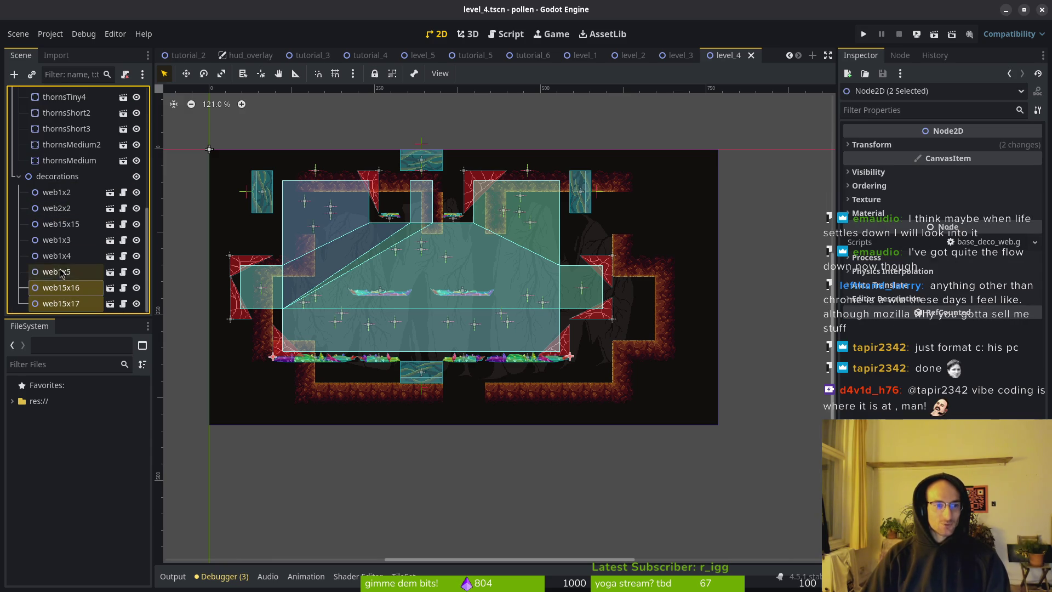
{"action": "left_click", "coordinate": [60, 239], "text": "shift"}
{"action": "left_click", "coordinate": [56, 192], "text": "shift"}
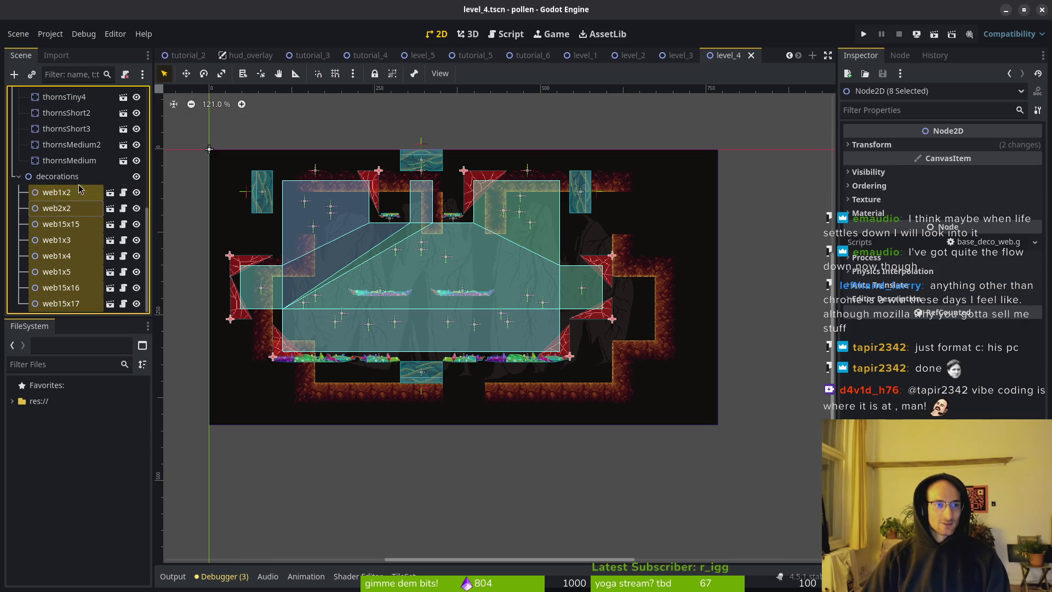
{"action": "scroll", "coordinate": [60, 236], "scroll_direction": "up", "scroll_amount": 5}
{"action": "left_click", "coordinate": [61, 285], "text": "ctrl"}
{"action": "left_click", "coordinate": [62, 300], "text": "ctrl"}
{"action": "left_click", "coordinate": [63, 253], "text": "shift"}
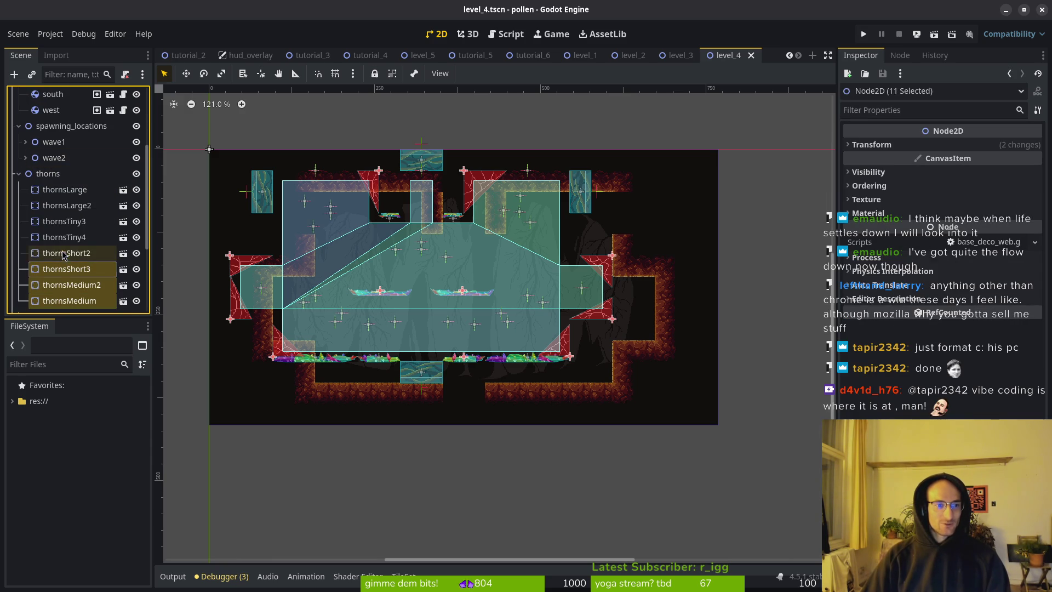
{"action": "scroll", "coordinate": [68, 195], "scroll_direction": "down", "scroll_amount": 3}
{"action": "scroll", "coordinate": [49, 192], "scroll_direction": "up", "scroll_amount": 4}
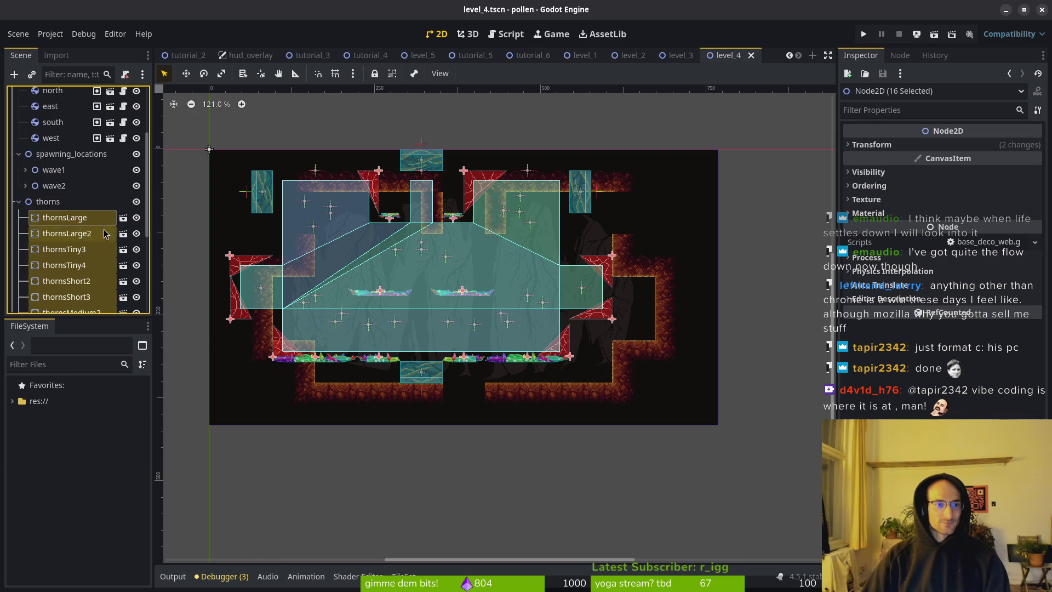
{"action": "scroll", "coordinate": [60, 225], "scroll_direction": "down", "scroll_amount": 2}
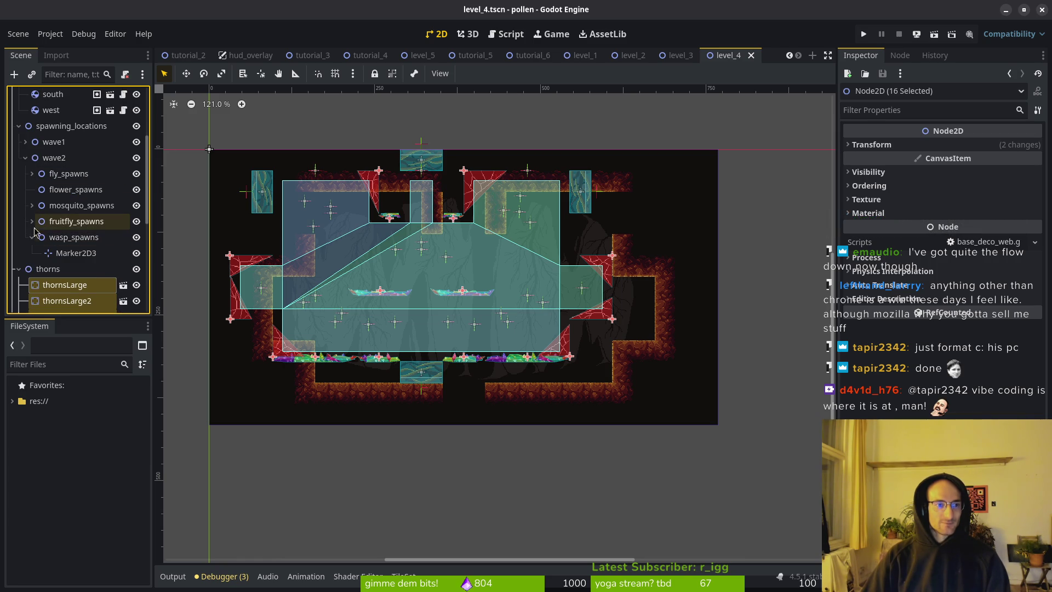
- Add the fruitfly_spawns and mosquito_spawns markers to the selection
{"action": "left_click", "coordinate": [32, 221]}
{"action": "scroll", "coordinate": [54, 219], "scroll_direction": "down", "scroll_amount": 10}
{"action": "scroll", "coordinate": [66, 241], "scroll_direction": "up", "scroll_amount": 6}
{"action": "scroll", "coordinate": [75, 253], "scroll_direction": "down", "scroll_amount": 2}
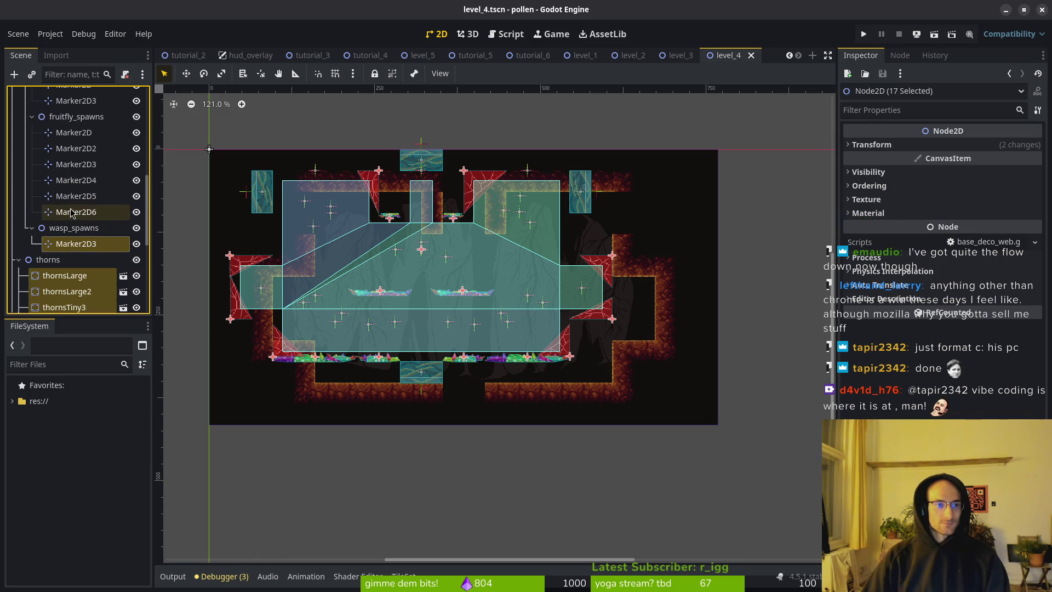
{"action": "left_click", "coordinate": [74, 132], "text": "shift"}
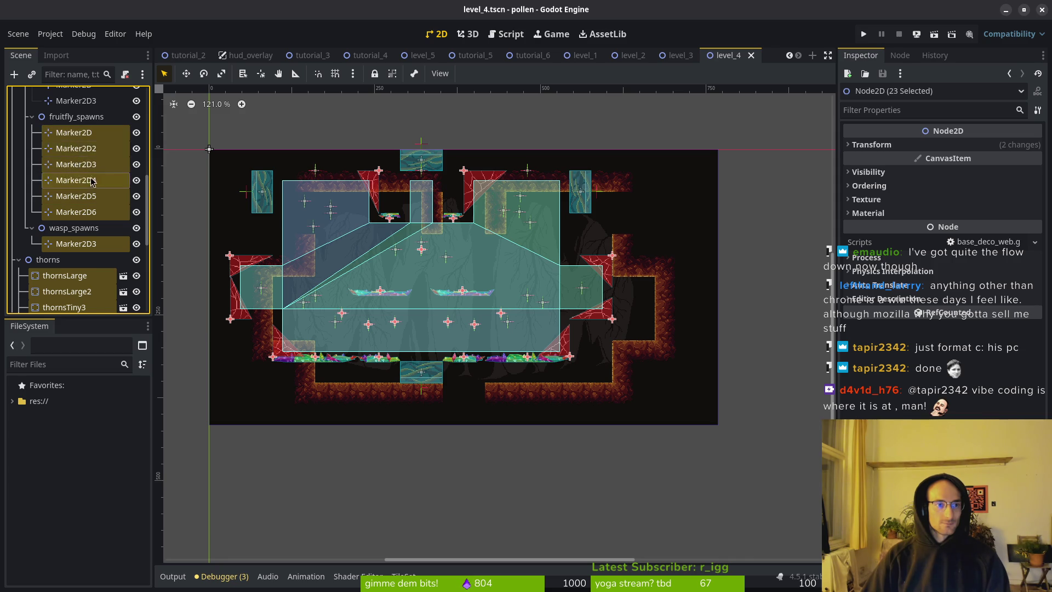
{"action": "scroll", "coordinate": [102, 194], "scroll_direction": "up", "scroll_amount": 7}
{"action": "left_click", "coordinate": [73, 181], "text": "shift"}
{"action": "scroll", "coordinate": [73, 246], "scroll_direction": "up", "scroll_amount": 3}
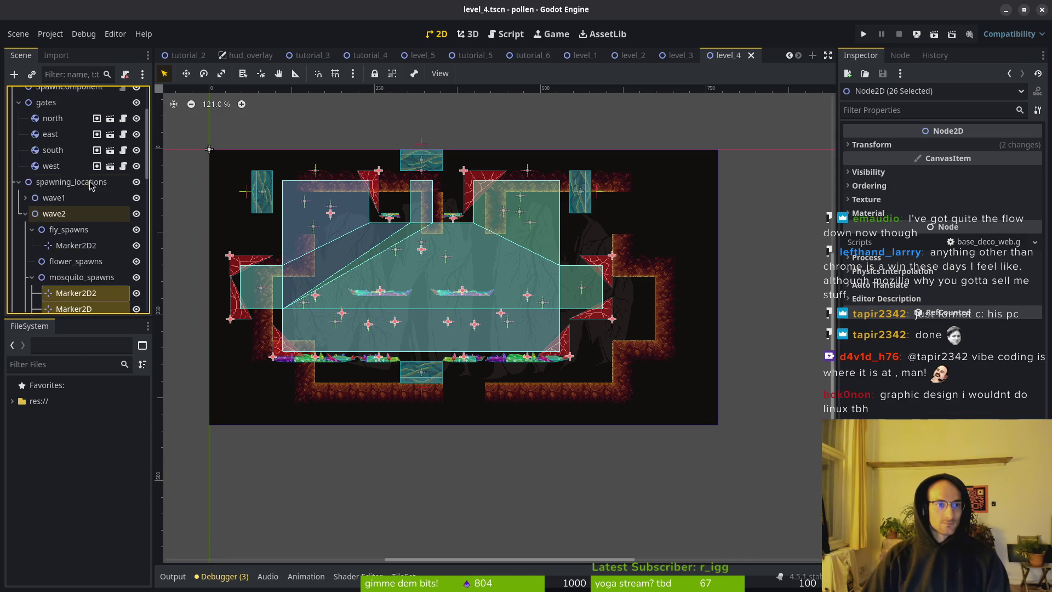
- Add wave1's fruitfly and mosquito spawn markers to the selection
{"action": "left_click", "coordinate": [26, 199]}
{"action": "scroll", "coordinate": [71, 214], "scroll_direction": "down", "scroll_amount": 4}
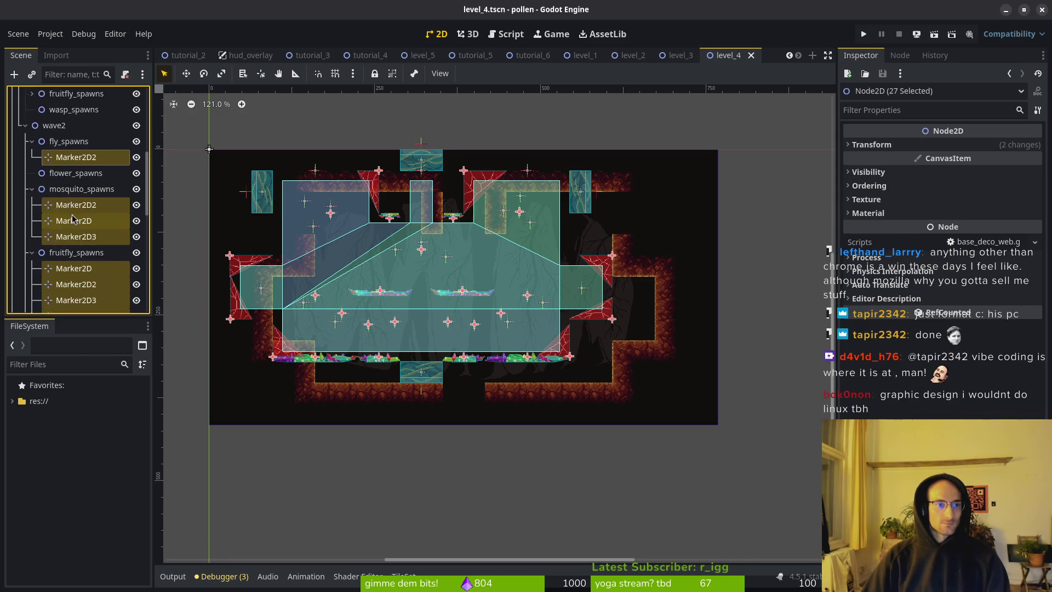
{"action": "scroll", "coordinate": [74, 215], "scroll_direction": "up", "scroll_amount": 2}
{"action": "left_click", "coordinate": [32, 205]}
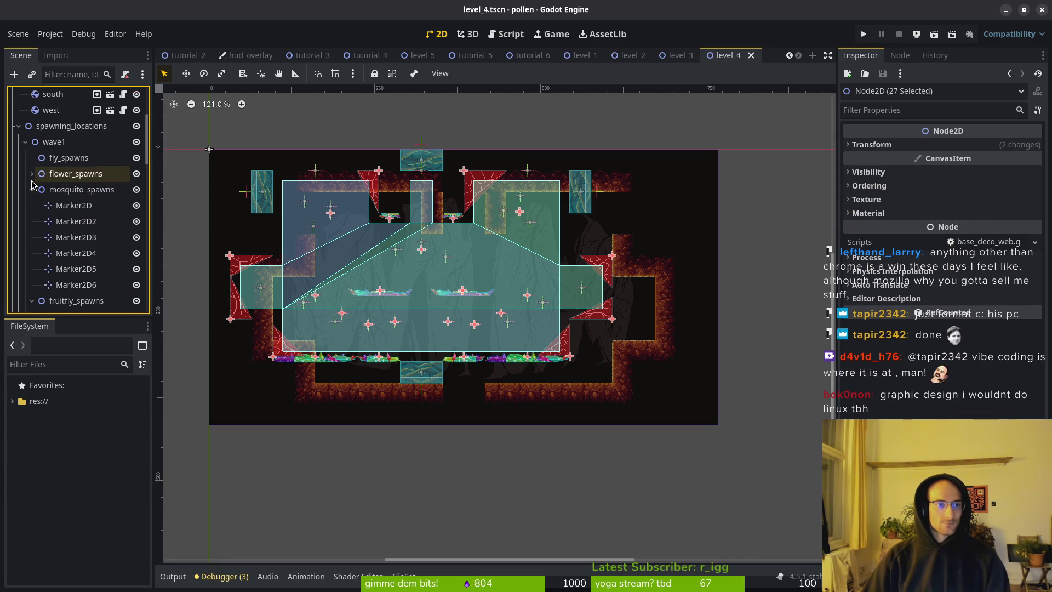
{"action": "scroll", "coordinate": [92, 224], "scroll_direction": "down", "scroll_amount": 5}
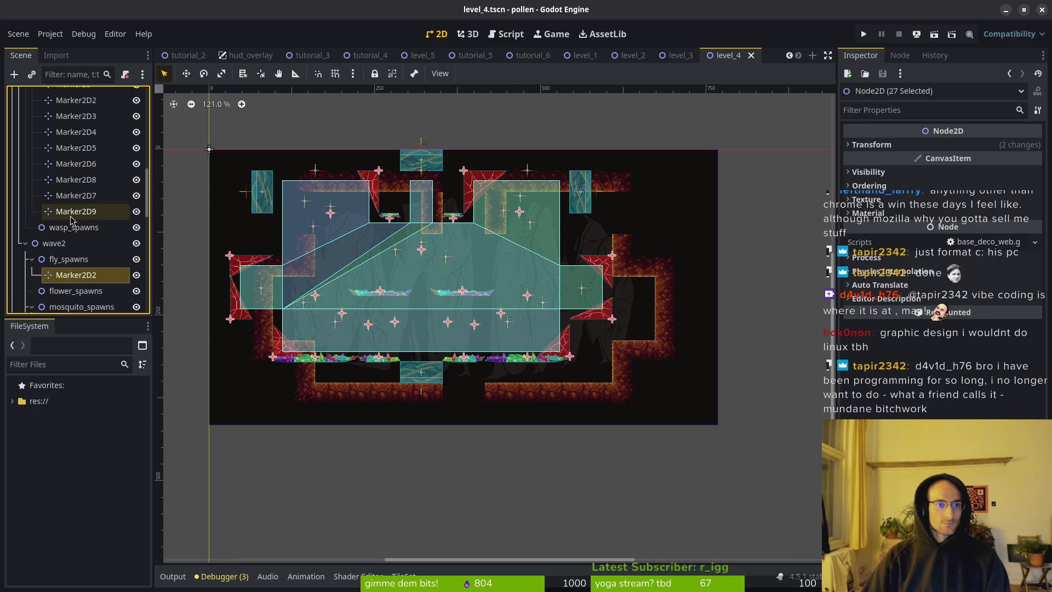
{"action": "left_click", "coordinate": [77, 100], "text": "shift"}
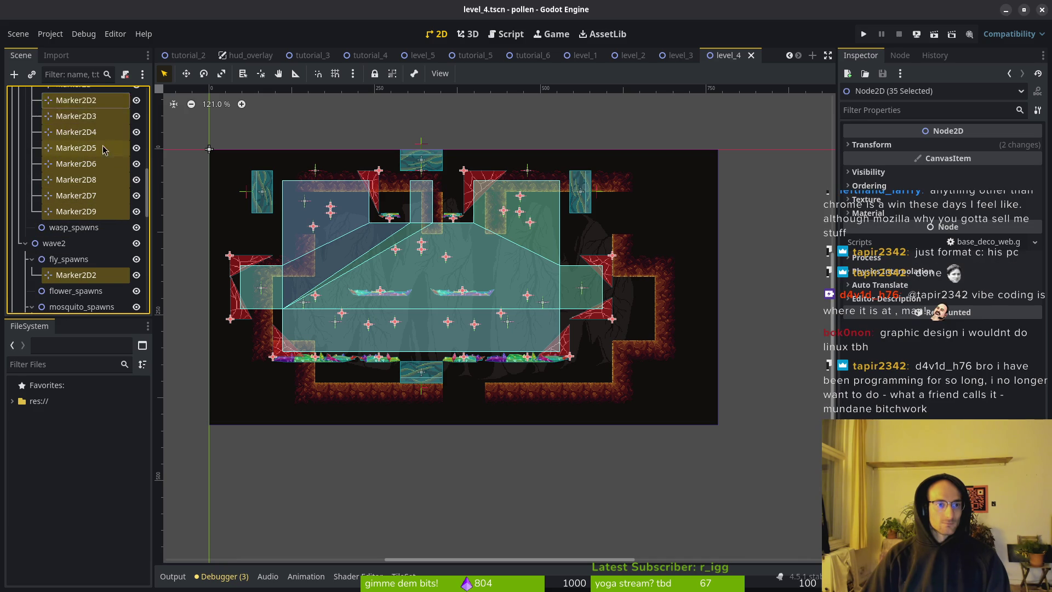
{"action": "scroll", "coordinate": [92, 216], "scroll_direction": "up", "scroll_amount": 4}
{"action": "left_click", "coordinate": [73, 165], "text": "shift"}
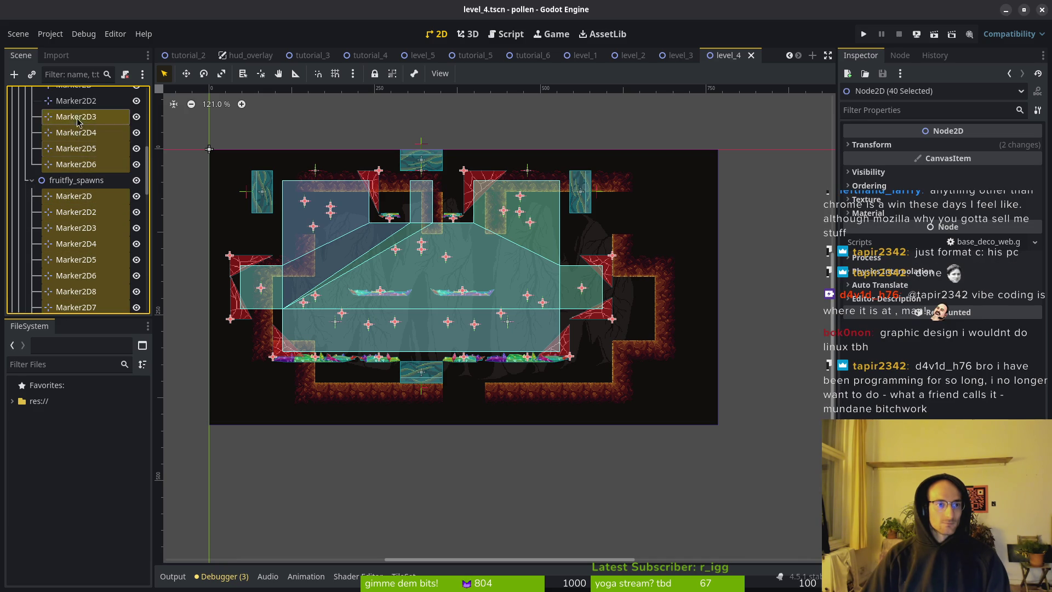
- Add the north, east, south and west gates to the selection
{"action": "scroll", "coordinate": [109, 235], "scroll_direction": "up", "scroll_amount": 5}
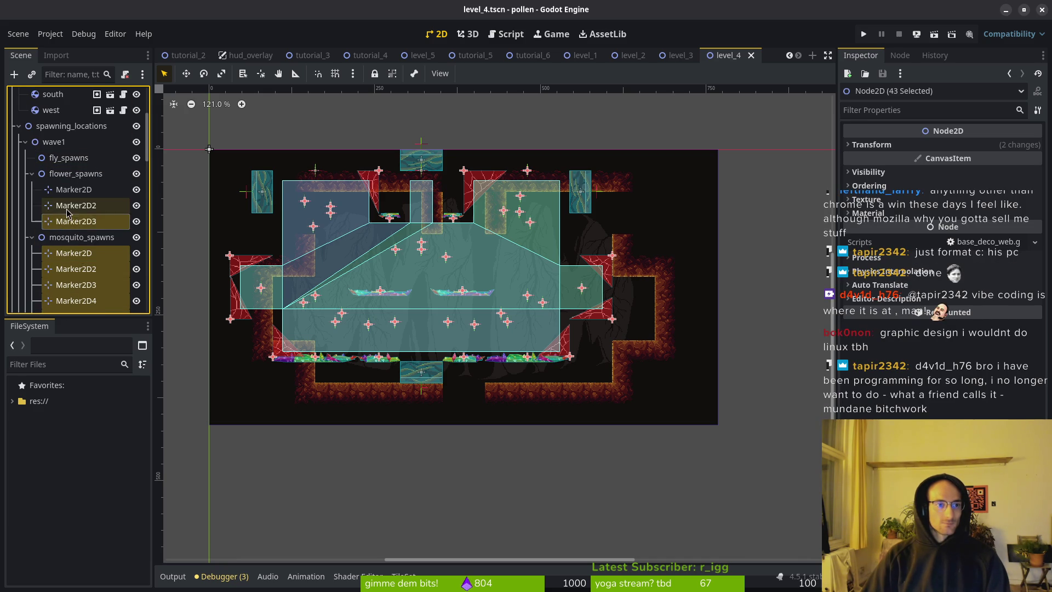
{"action": "scroll", "coordinate": [92, 166], "scroll_direction": "up", "scroll_amount": 3}
{"action": "left_click", "coordinate": [51, 222], "text": "ctrl"}
{"action": "left_click", "coordinate": [60, 178], "text": "shift"}
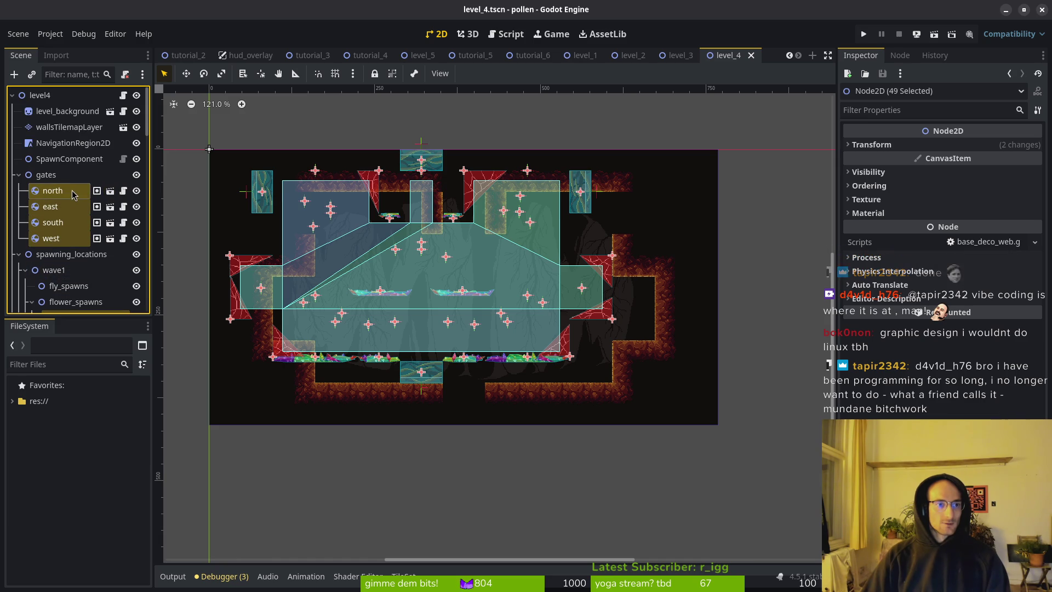
- Drag the selected thorns, markers and gates about (66, 34) px right and down, then fine-tune
{"action": "scroll", "coordinate": [351, 244], "scroll_direction": "up", "scroll_amount": 5}
{"action": "scroll", "coordinate": [350, 244], "scroll_direction": "up", "scroll_amount": 2}
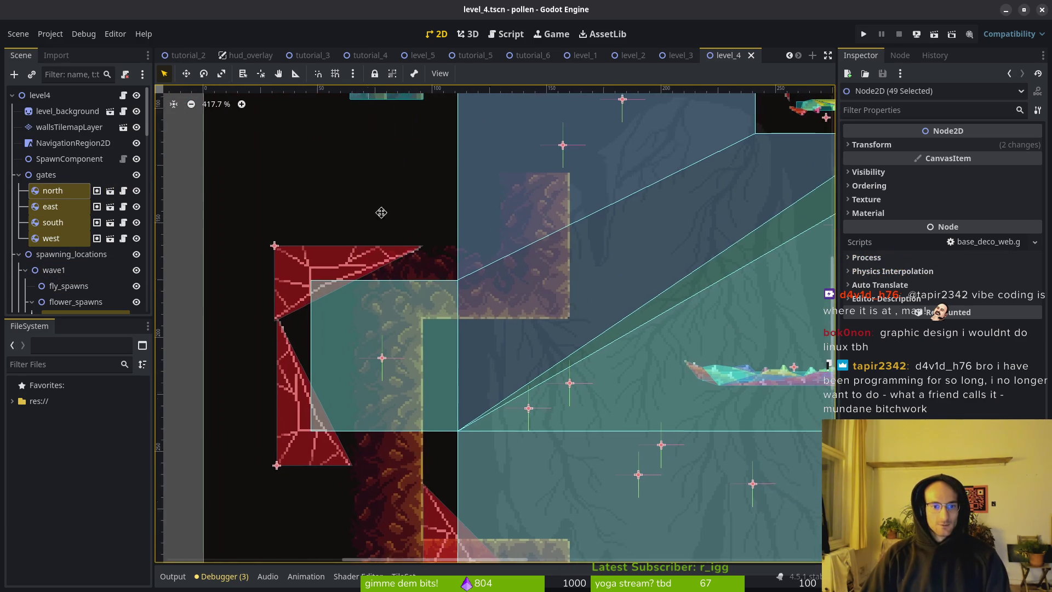
{"action": "mouse_move", "coordinate": [289, 188]}
{"action": "left_mouse_down"}
{"action": "mouse_move", "coordinate": [430, 274]}
{"action": "mouse_move", "coordinate": [438, 258]}
{"action": "left_mouse_up"}
{"action": "scroll", "coordinate": [438, 265], "scroll_direction": "up", "scroll_amount": 4}
{"action": "scroll", "coordinate": [430, 299], "scroll_direction": "down", "scroll_amount": 3}
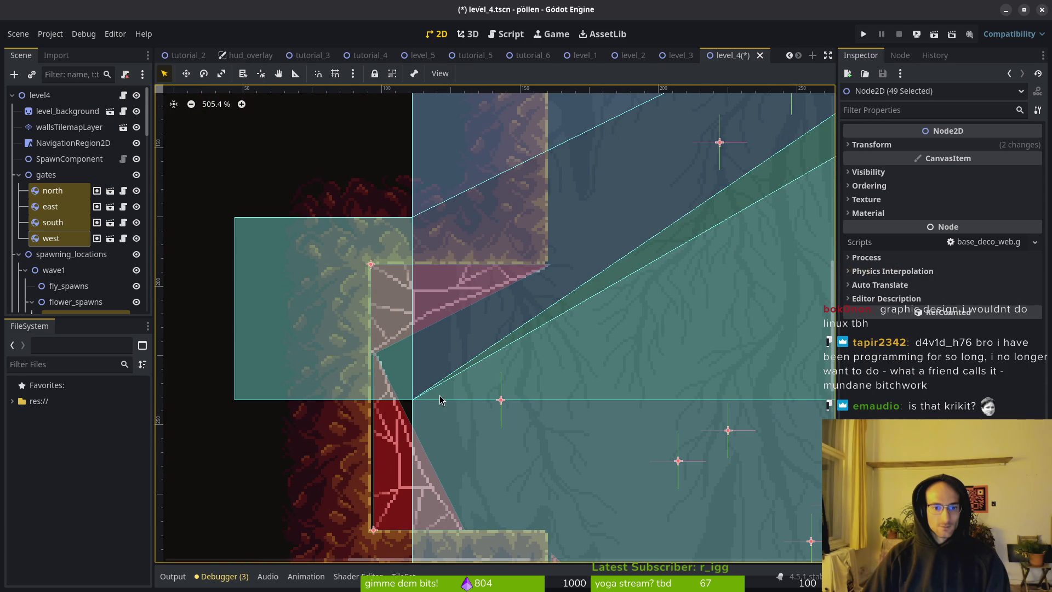
{"action": "scroll", "coordinate": [431, 375], "scroll_direction": "down", "scroll_amount": 5}
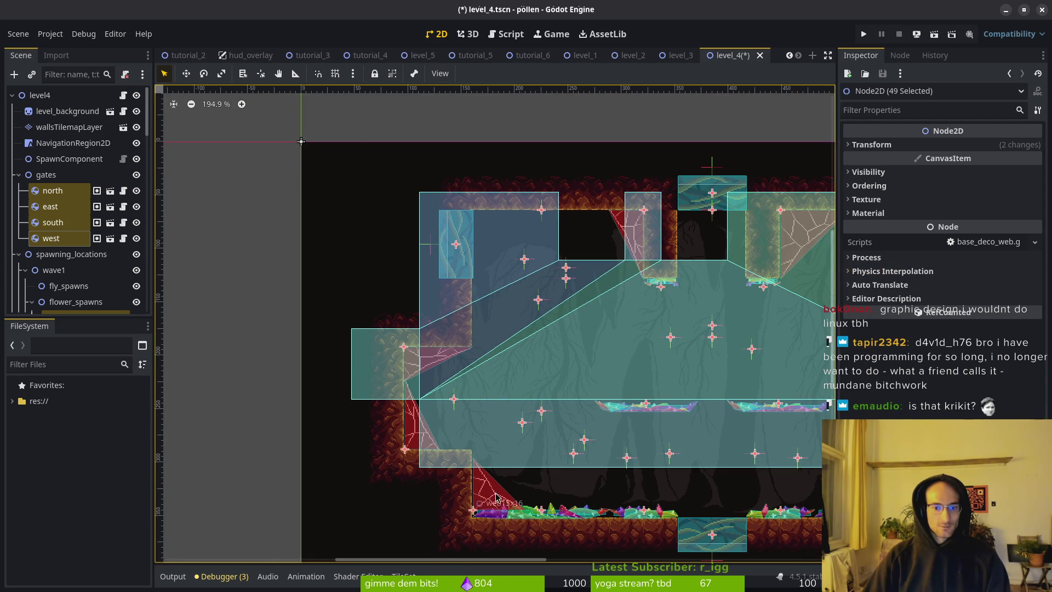
{"action": "scroll", "coordinate": [427, 399], "scroll_direction": "up", "scroll_amount": 6}
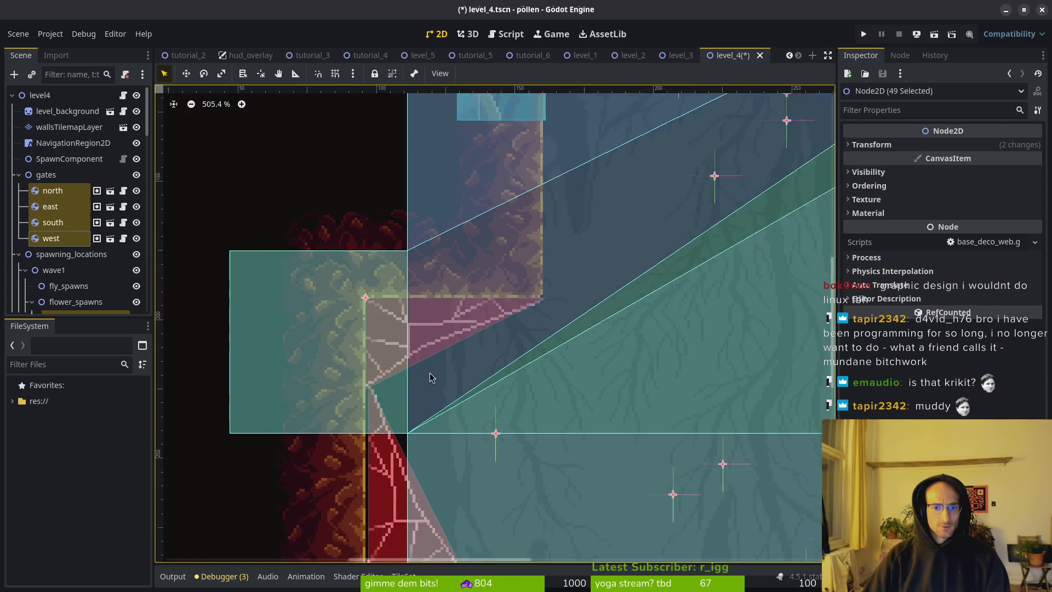
{"action": "left_click_drag", "start_coordinate": [383, 344], "coordinate": [379, 343]}
- Pan across level_4 to check alignment, clear the selection, and save the scene
{"action": "scroll", "coordinate": [384, 345], "scroll_direction": "down", "scroll_amount": 5}
{"action": "left_click_drag", "start_coordinate": [500, 276], "coordinate": [374, 335]}
{"action": "left_click_drag", "start_coordinate": [643, 342], "coordinate": [553, 352]}
{"action": "left_click", "coordinate": [553, 352]}
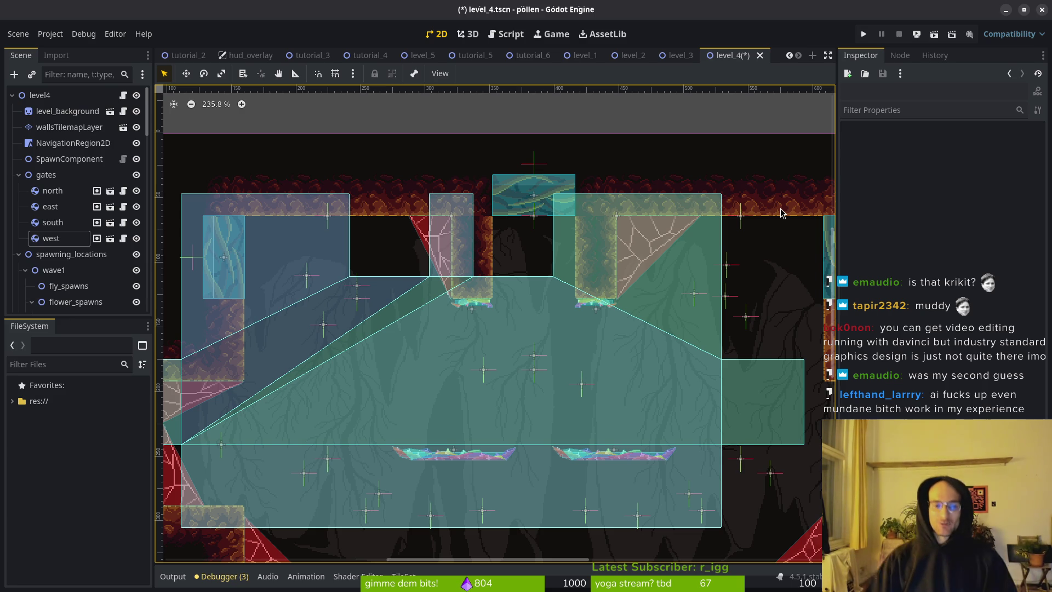
{"action": "scroll", "coordinate": [417, 317], "scroll_direction": "down", "scroll_amount": 2}
{"action": "key", "text": "ctrl+s"}
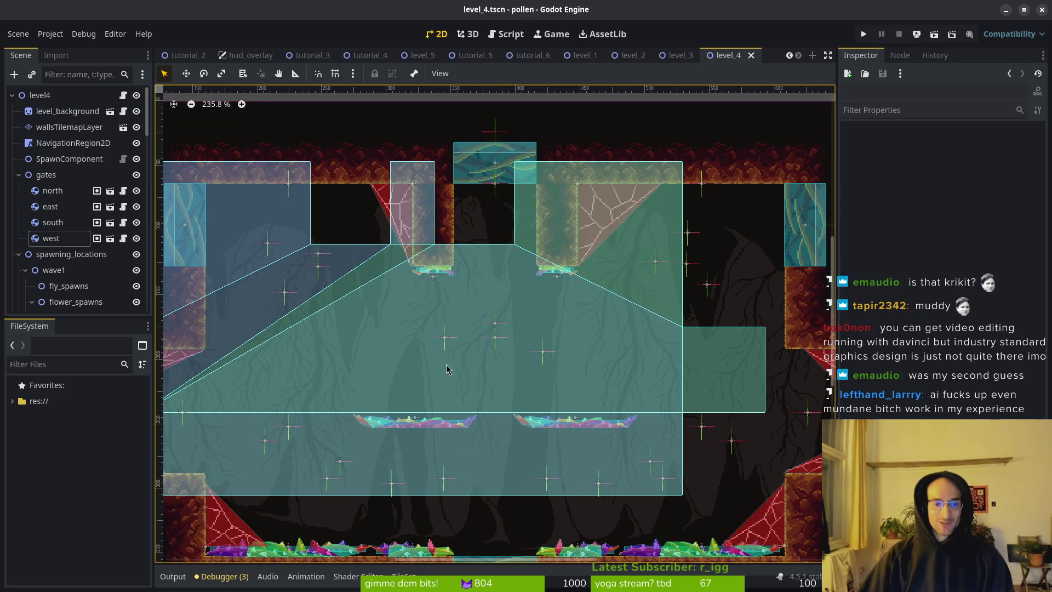
{"action": "scroll", "coordinate": [427, 351], "scroll_direction": "right", "scroll_amount": 2}
{"action": "scroll", "coordinate": [462, 324], "scroll_direction": "down", "scroll_amount": 4}
{"action": "scroll", "coordinate": [390, 266], "scroll_direction": "up", "scroll_amount": 5}
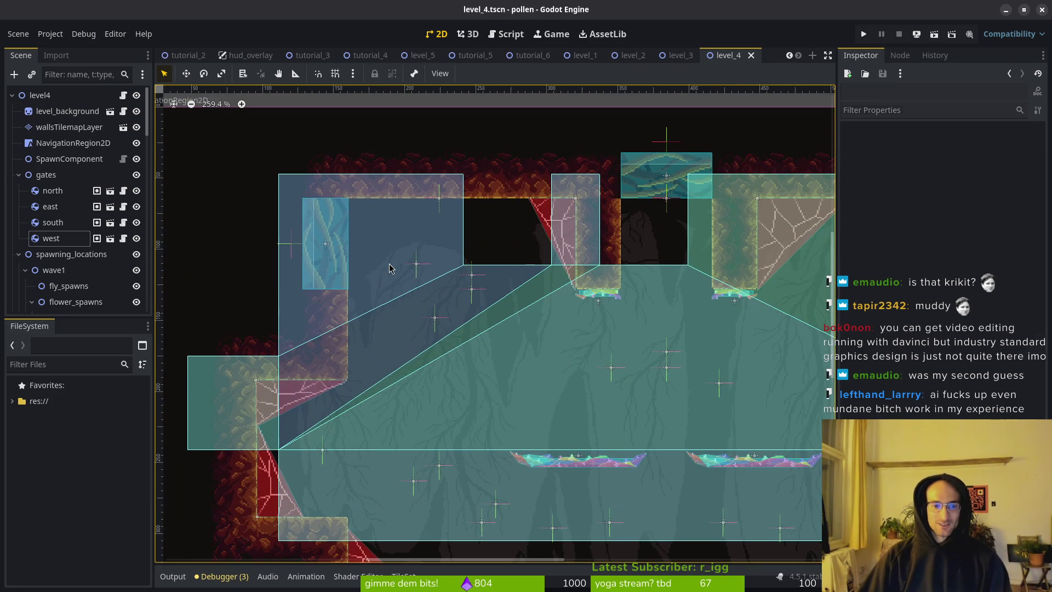
- Select the NavigationRegion2D and move its top-left vertex and vertex 19 onto the wall and blue block corners
{"action": "left_click", "coordinate": [391, 269]}
{"action": "scroll", "coordinate": [338, 225], "scroll_direction": "up", "scroll_amount": 5}
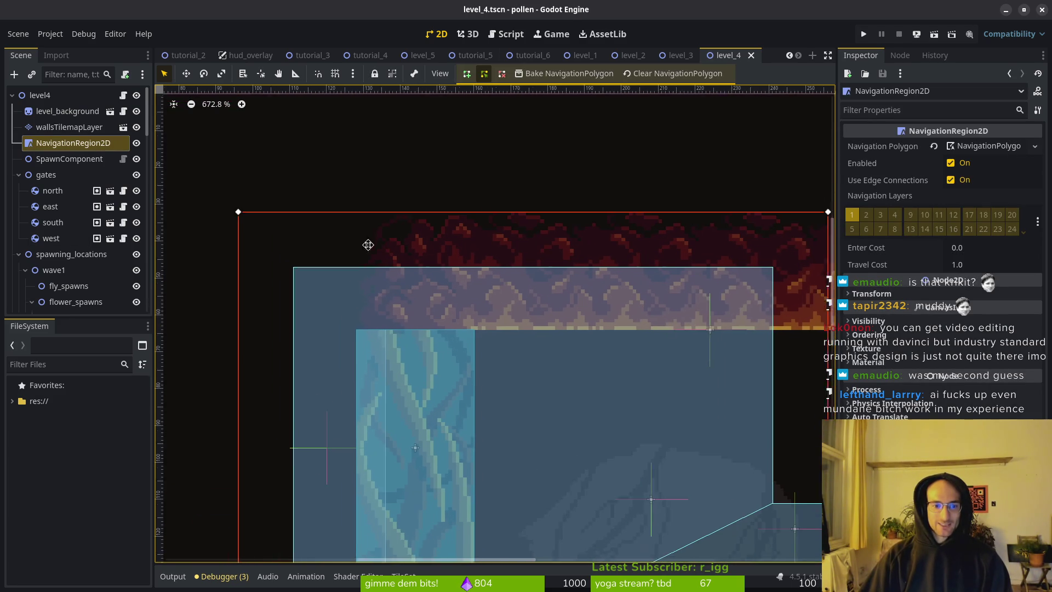
{"action": "mouse_move", "coordinate": [197, 157]}
{"action": "left_mouse_down"}
{"action": "mouse_move", "coordinate": [452, 291]}
{"action": "mouse_move", "coordinate": [425, 267]}
{"action": "left_mouse_up"}
{"action": "scroll", "coordinate": [451, 291], "scroll_direction": "up", "scroll_amount": 2}
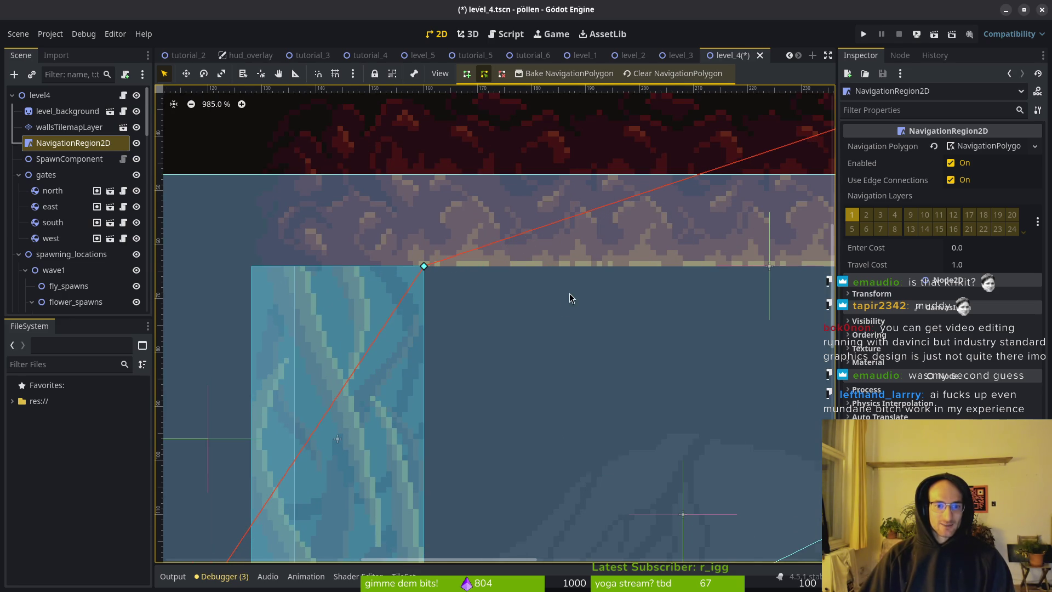
{"action": "scroll", "coordinate": [564, 306], "scroll_direction": "down", "scroll_amount": 2}
{"action": "mouse_move", "coordinate": [323, 147]}
{"action": "left_mouse_down"}
{"action": "mouse_move", "coordinate": [535, 283]}
{"action": "mouse_move", "coordinate": [570, 268]}
{"action": "mouse_move", "coordinate": [555, 262]}
{"action": "left_mouse_up"}
{"action": "scroll", "coordinate": [535, 282], "scroll_direction": "up", "scroll_amount": 2}
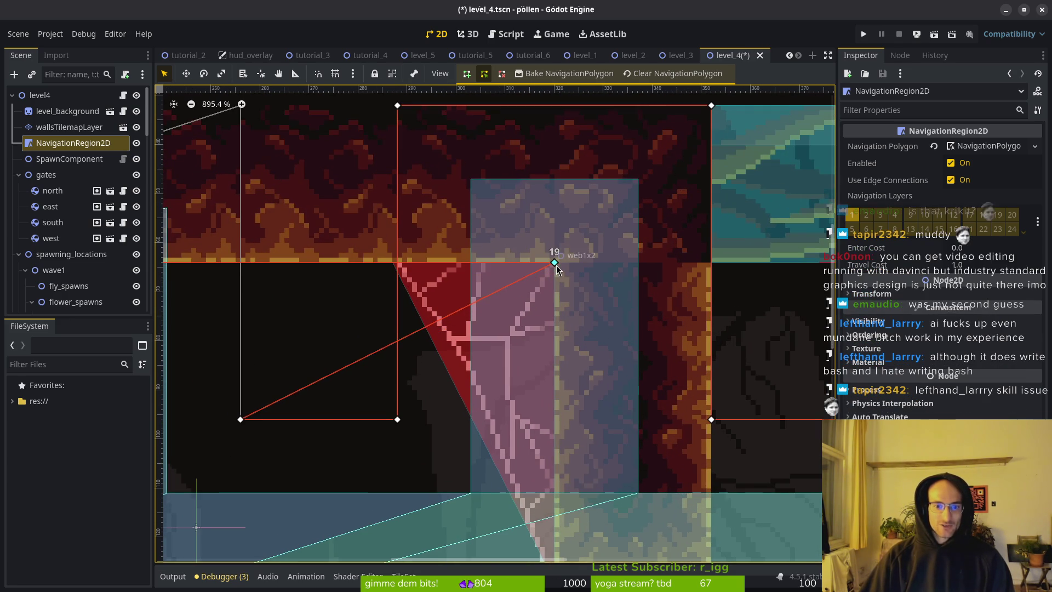
{"action": "scroll", "coordinate": [555, 262], "scroll_direction": "up", "scroll_amount": 1}
{"action": "scroll", "coordinate": [553, 372], "scroll_direction": "down", "scroll_amount": 2}
- Reposition vertices 1 and 0 and the top-left vertex onto the wall's bottom corners
{"action": "mouse_move", "coordinate": [315, 282]}
{"action": "left_mouse_down"}
{"action": "mouse_move", "coordinate": [611, 428]}
{"action": "mouse_move", "coordinate": [599, 424]}
{"action": "left_mouse_up"}
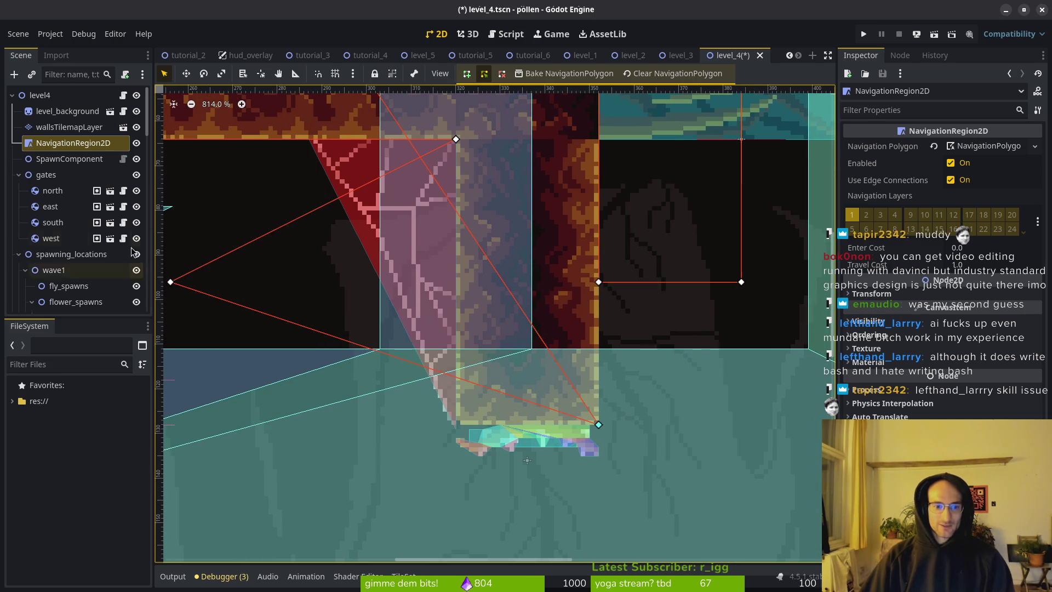
{"action": "left_click_drag", "start_coordinate": [171, 282], "coordinate": [457, 425]}
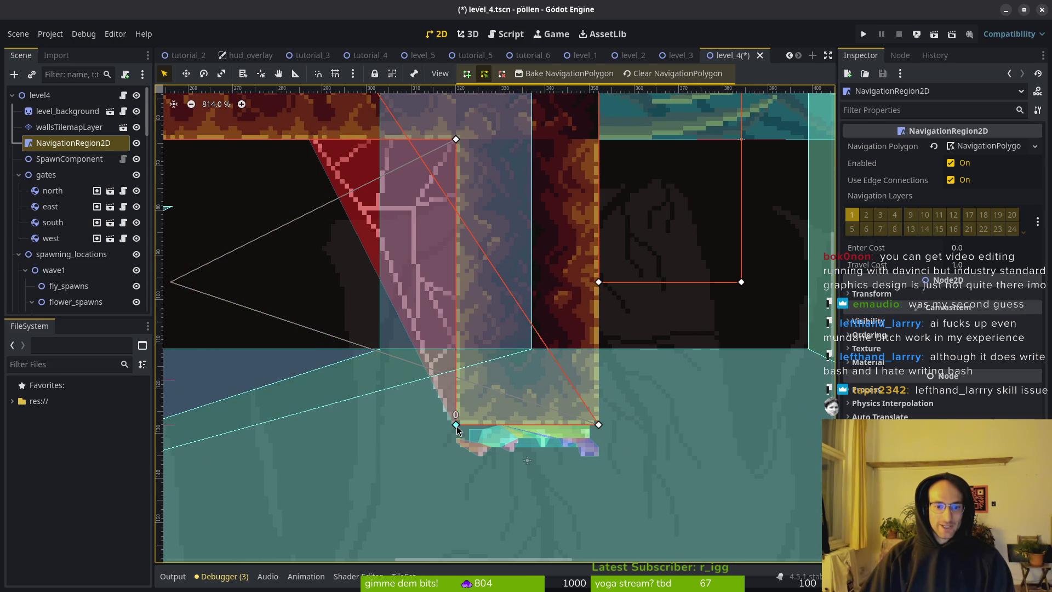
{"action": "left_click_drag", "start_coordinate": [521, 178], "coordinate": [420, 329]}
{"action": "mouse_move", "coordinate": [210, 147]}
{"action": "left_mouse_down"}
{"action": "mouse_move", "coordinate": [209, 139]}
{"action": "mouse_move", "coordinate": [402, 207]}
{"action": "mouse_move", "coordinate": [435, 258]}
{"action": "mouse_move", "coordinate": [478, 288]}
{"action": "mouse_move", "coordinate": [421, 290]}
{"action": "left_mouse_up"}
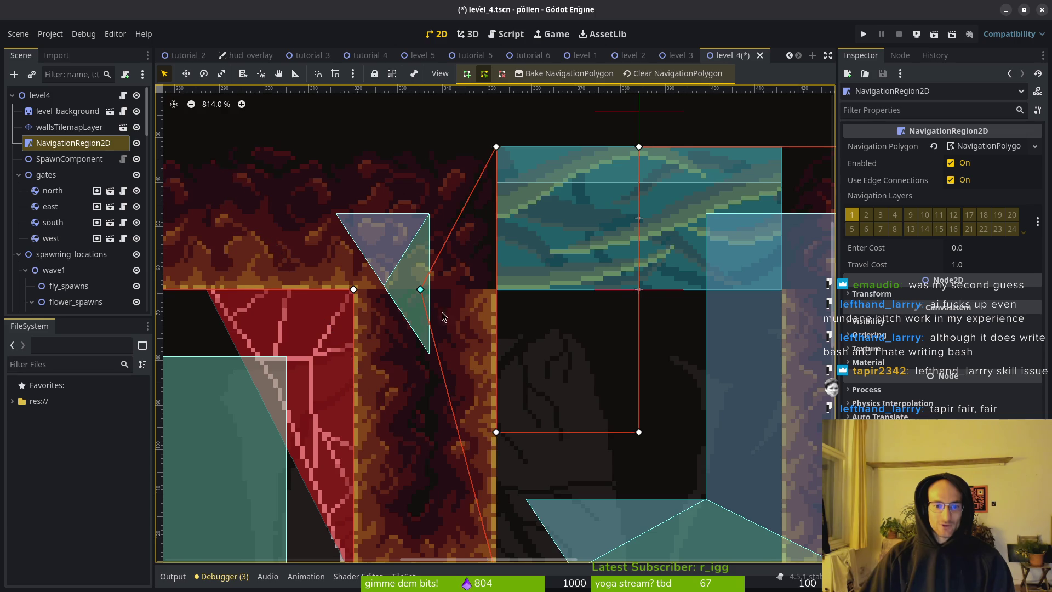
{"action": "scroll", "coordinate": [438, 280], "scroll_direction": "down", "scroll_amount": 5}
{"action": "scroll", "coordinate": [438, 279], "scroll_direction": "right", "scroll_amount": 5}
- Delete two unneeded vertices, move vertex 4 to the lower-right wall corner and adjust the right-side vertex
{"action": "right_click", "coordinate": [516, 320]}
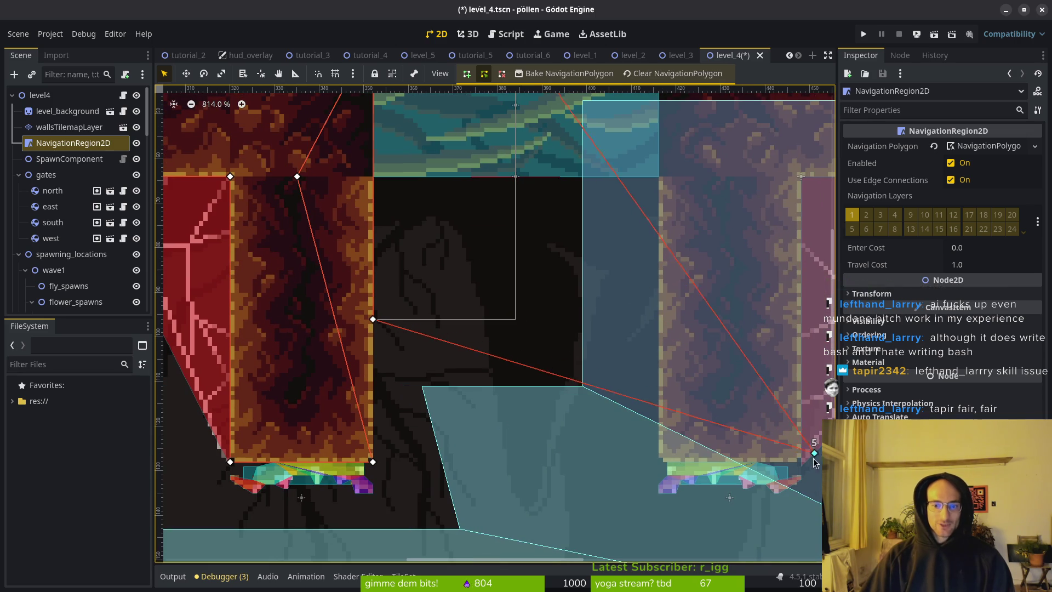
{"action": "mouse_move", "coordinate": [373, 319]}
{"action": "left_mouse_down"}
{"action": "mouse_move", "coordinate": [576, 383]}
{"action": "mouse_move", "coordinate": [662, 466]}
{"action": "left_mouse_up"}
{"action": "scroll", "coordinate": [603, 384], "scroll_direction": "up", "scroll_amount": 4}
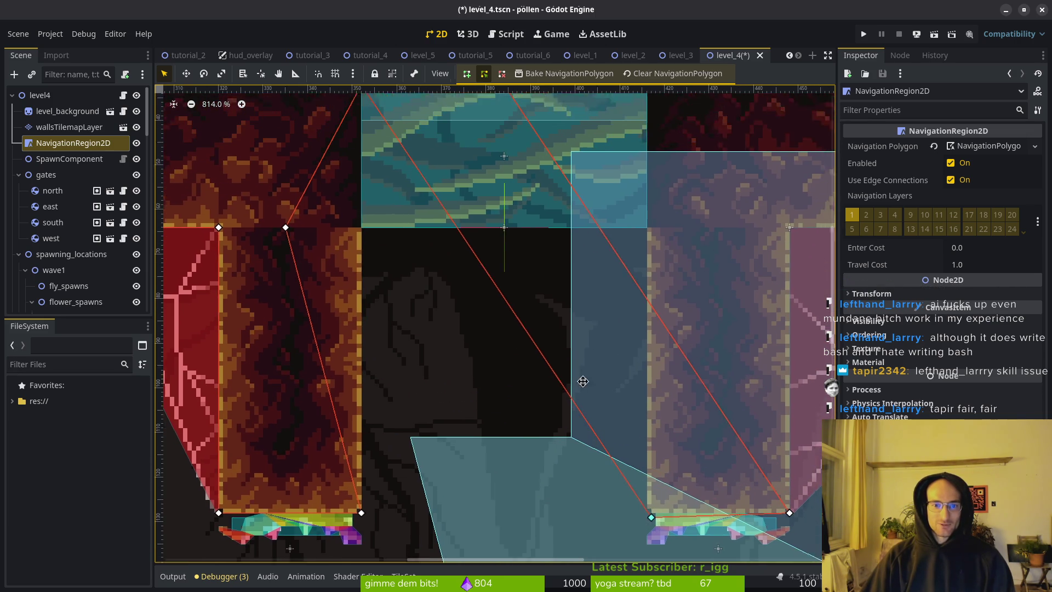
{"action": "right_click", "coordinate": [493, 126]}
{"action": "left_click_drag", "start_coordinate": [778, 267], "coordinate": [778, 271]}
- Move the top vertex and vertex 2 onto the block corners, snapping one onto the orange block's corner
{"action": "mouse_move", "coordinate": [350, 131]}
{"action": "left_mouse_down"}
{"action": "mouse_move", "coordinate": [627, 276]}
{"action": "mouse_move", "coordinate": [634, 270]}
{"action": "left_mouse_up"}
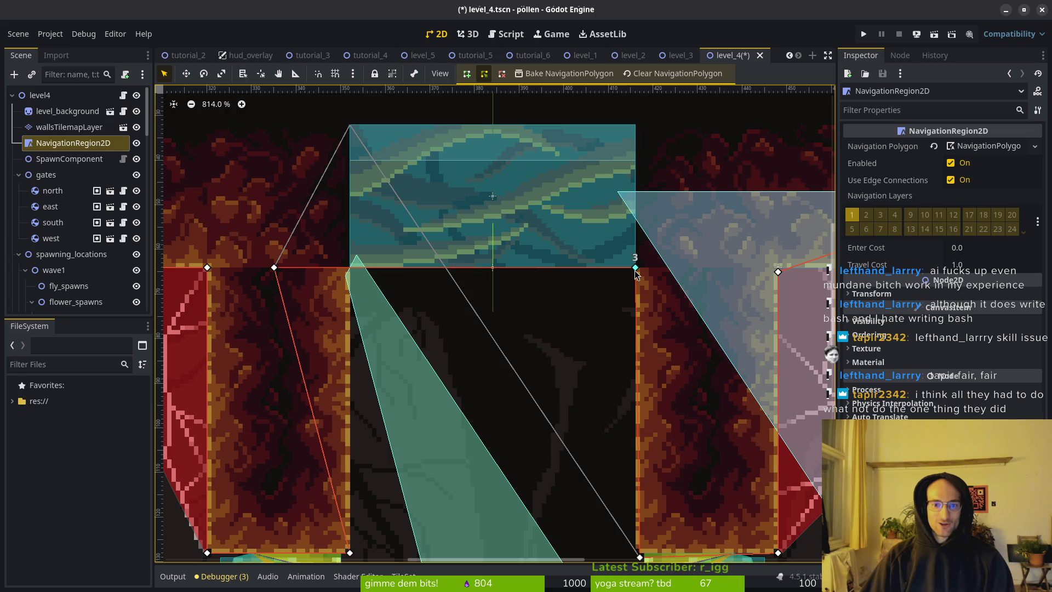
{"action": "left_click_drag", "start_coordinate": [277, 273], "coordinate": [350, 268]}
{"action": "scroll", "coordinate": [437, 279], "scroll_direction": "down", "scroll_amount": 1}
{"action": "scroll", "coordinate": [437, 279], "scroll_direction": "up", "scroll_amount": 5}
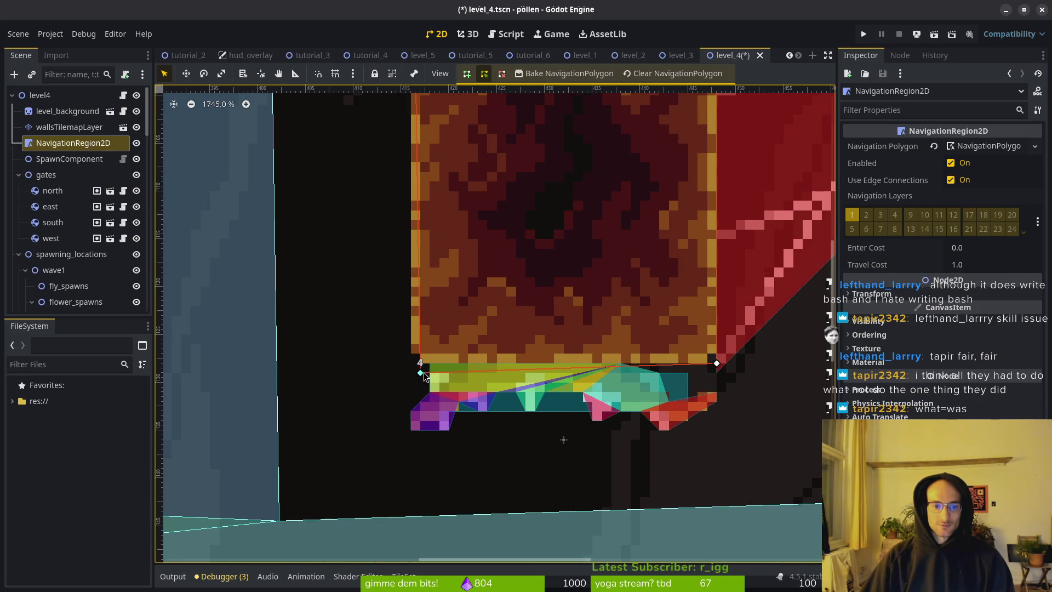
{"action": "left_click_drag", "start_coordinate": [422, 375], "coordinate": [420, 363]}
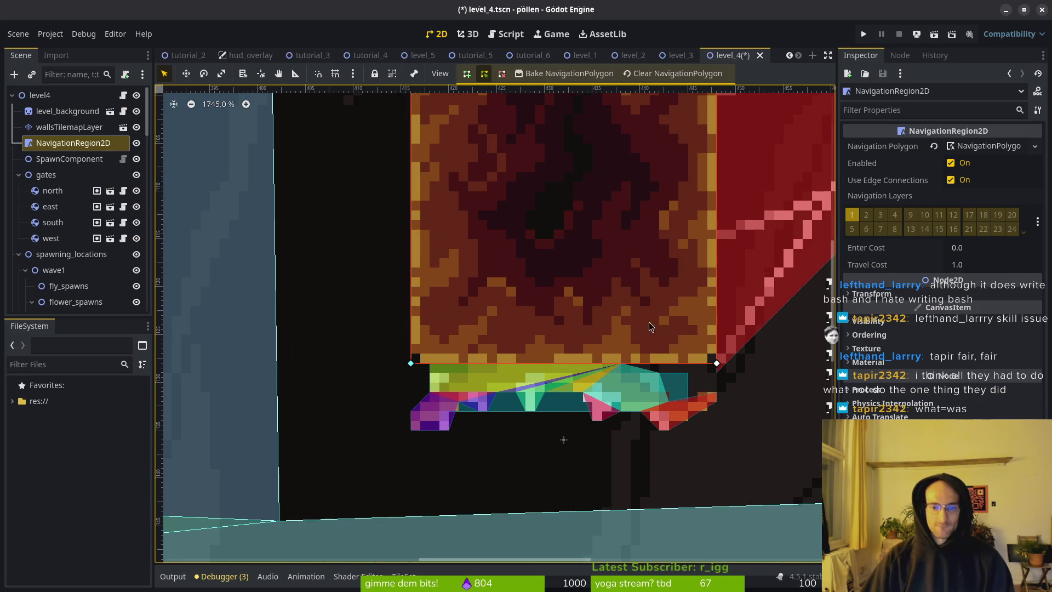
{"action": "scroll", "coordinate": [471, 364], "scroll_direction": "down", "scroll_amount": 5}
{"action": "scroll", "coordinate": [472, 364], "scroll_direction": "down", "scroll_amount": 2}
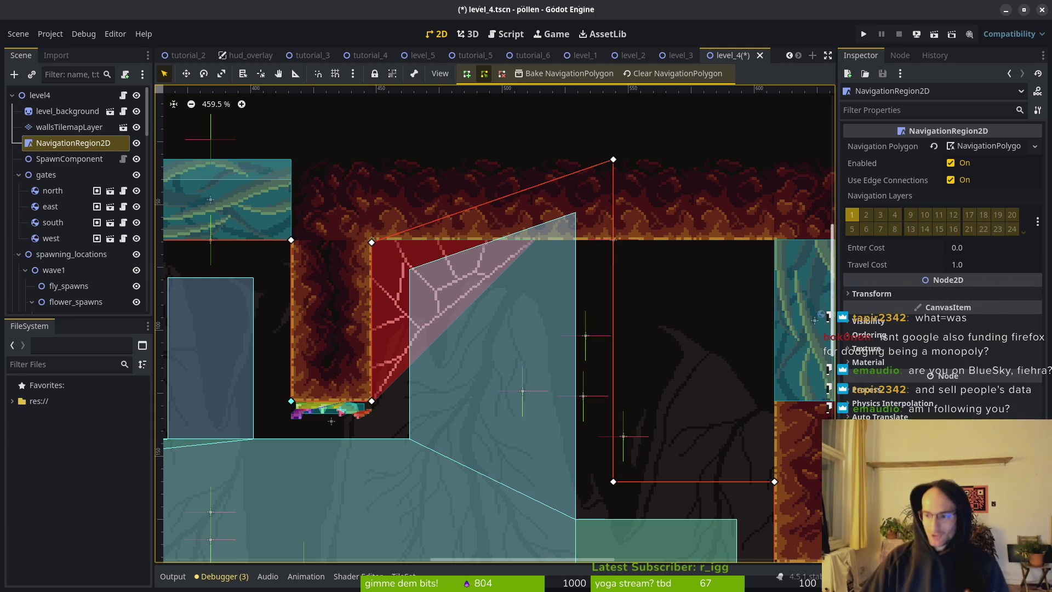
- Move the polygon's top vertex onto the wall corner and vertices 9 and 8 onto the brown block's corners
{"action": "scroll", "coordinate": [651, 383], "scroll_direction": "right", "scroll_amount": 5}
{"action": "scroll", "coordinate": [616, 270], "scroll_direction": "up", "scroll_amount": 2}
{"action": "scroll", "coordinate": [617, 271], "scroll_direction": "right", "scroll_amount": 3}
{"action": "mouse_move", "coordinate": [322, 106]}
{"action": "left_mouse_down"}
{"action": "mouse_move", "coordinate": [534, 221]}
{"action": "mouse_move", "coordinate": [556, 221]}
{"action": "left_mouse_up"}
{"action": "scroll", "coordinate": [556, 220], "scroll_direction": "up", "scroll_amount": 2}
{"action": "scroll", "coordinate": [561, 223], "scroll_direction": "down", "scroll_amount": 3}
{"action": "scroll", "coordinate": [568, 299], "scroll_direction": "down", "scroll_amount": 5}
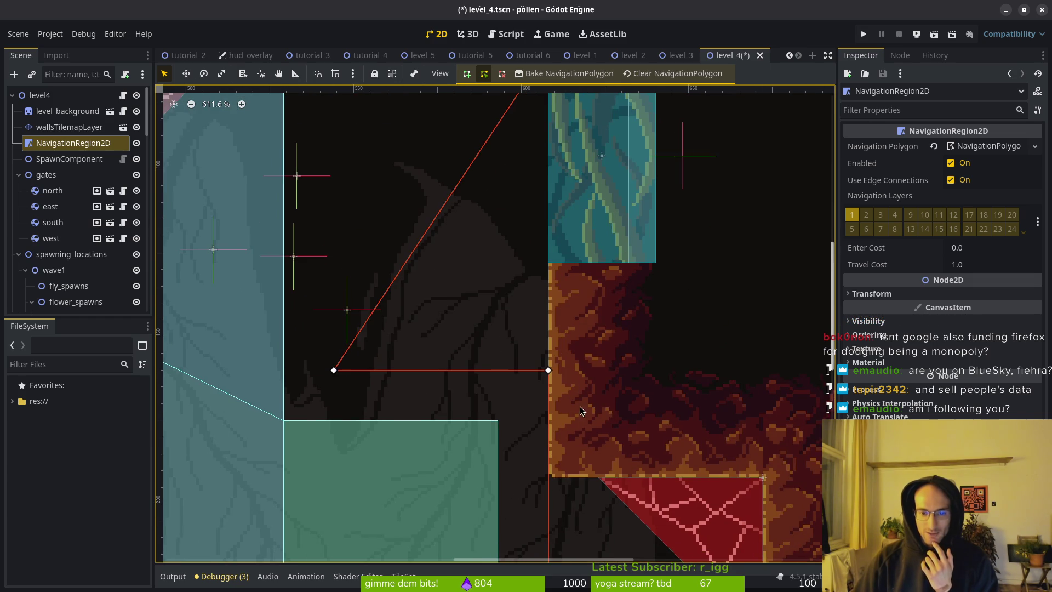
{"action": "scroll", "coordinate": [572, 393], "scroll_direction": "down", "scroll_amount": 5}
{"action": "scroll", "coordinate": [571, 393], "scroll_direction": "right", "scroll_amount": 2}
{"action": "left_click_drag", "start_coordinate": [499, 228], "coordinate": [712, 336]}
{"action": "mouse_move", "coordinate": [280, 229]}
{"action": "left_mouse_down"}
{"action": "mouse_move", "coordinate": [499, 337]}
{"action": "mouse_move", "coordinate": [499, 355]}
{"action": "left_mouse_up"}
- Snap vertex 10 onto the block's top-right corner and drag two more vertices onto nearby corners
{"action": "scroll", "coordinate": [498, 339], "scroll_direction": "up", "scroll_amount": 3}
{"action": "scroll", "coordinate": [499, 355], "scroll_direction": "down", "scroll_amount": 4}
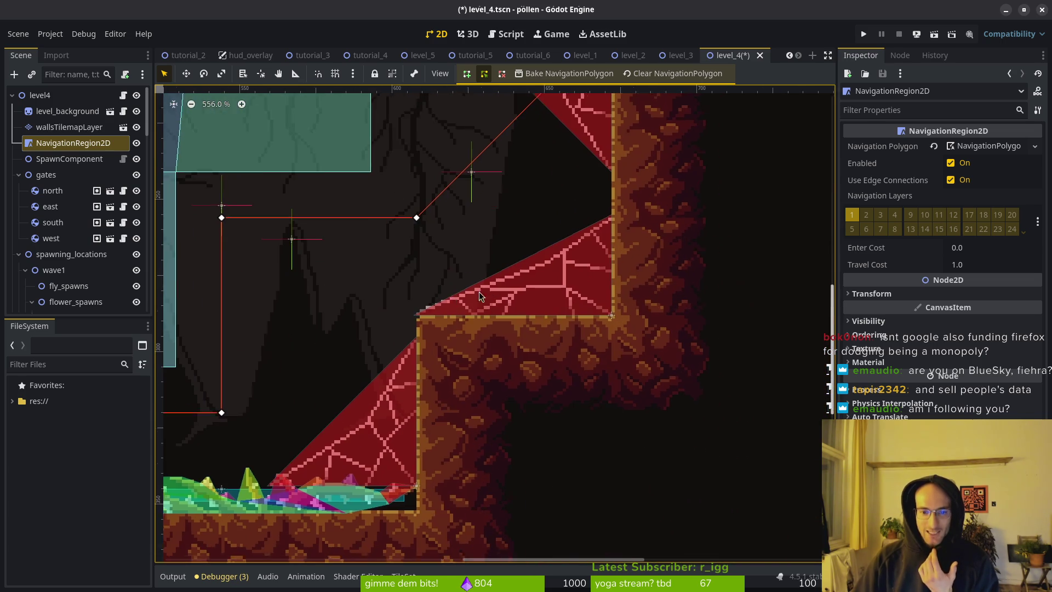
{"action": "left_click_drag", "start_coordinate": [415, 226], "coordinate": [610, 318]}
{"action": "scroll", "coordinate": [611, 324], "scroll_direction": "up", "scroll_amount": 4}
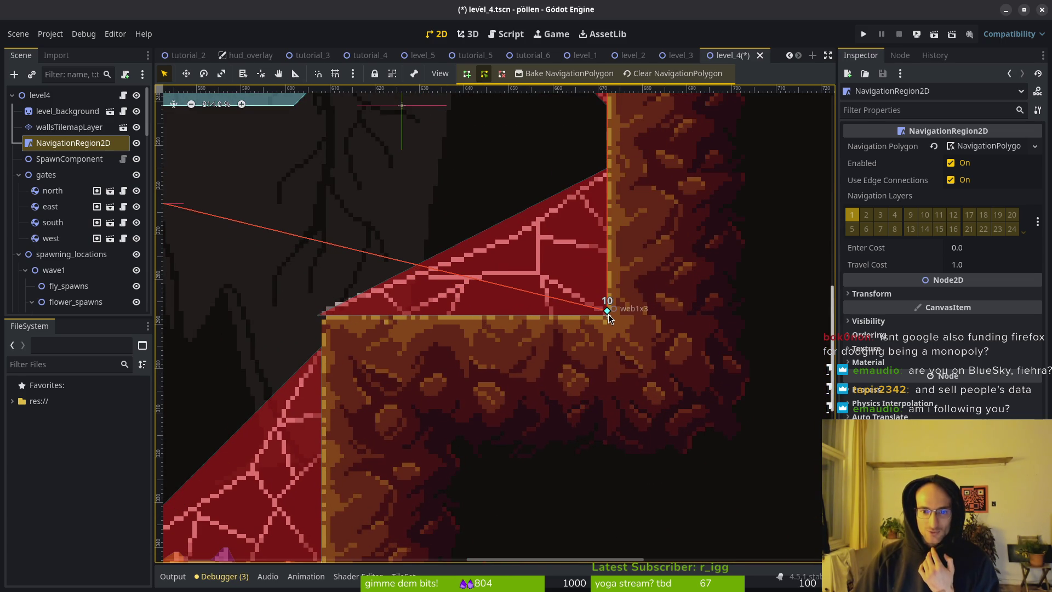
{"action": "scroll", "coordinate": [400, 270], "scroll_direction": "left", "scroll_amount": 5}
{"action": "mouse_move", "coordinate": [259, 155]}
{"action": "left_mouse_down"}
{"action": "mouse_move", "coordinate": [255, 142]}
{"action": "mouse_move", "coordinate": [551, 275]}
{"action": "mouse_move", "coordinate": [542, 296]}
{"action": "left_mouse_up"}
{"action": "scroll", "coordinate": [502, 178], "scroll_direction": "down", "scroll_amount": 2}
{"action": "scroll", "coordinate": [502, 178], "scroll_direction": "down", "scroll_amount": 2}
{"action": "left_click_drag", "start_coordinate": [260, 251], "coordinate": [547, 399]}
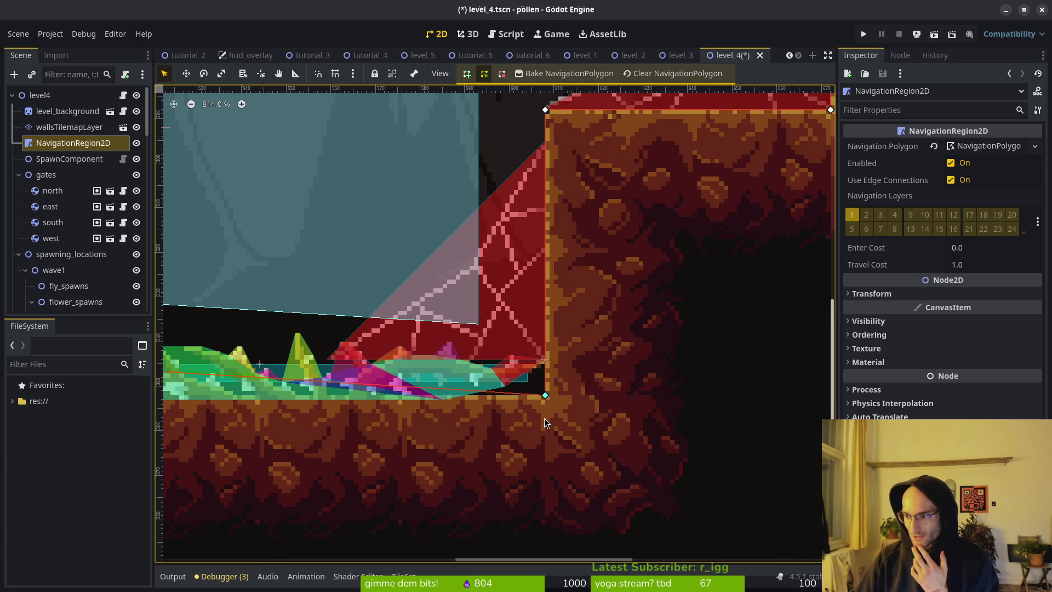
- Pan to the next wall and move vertex 14 onto its corner
{"action": "scroll", "coordinate": [562, 368], "scroll_direction": "down", "scroll_amount": 2}
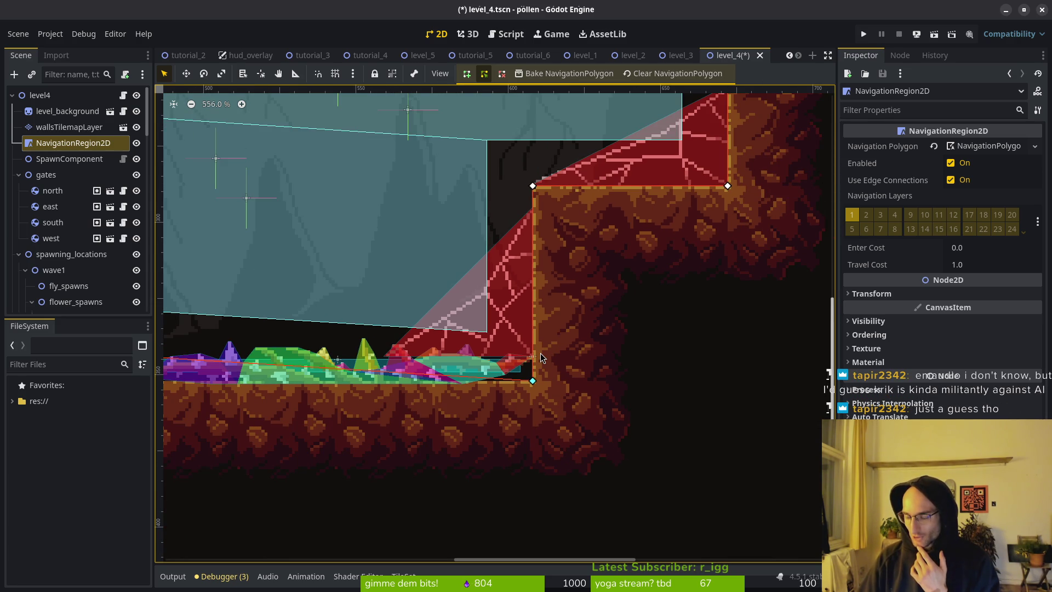
{"action": "scroll", "coordinate": [580, 364], "scroll_direction": "down", "scroll_amount": 3}
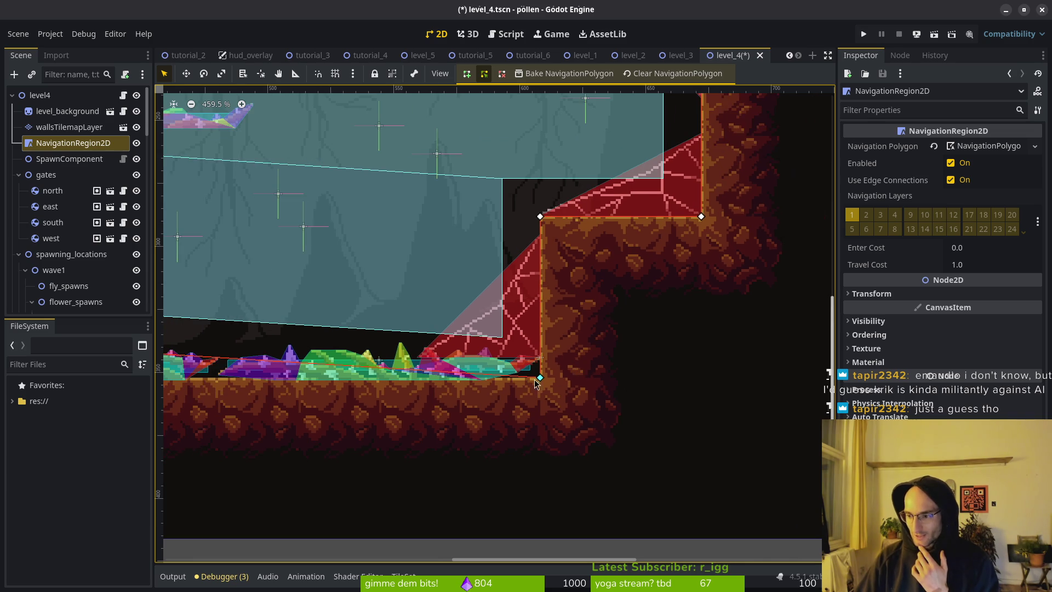
{"action": "scroll", "coordinate": [537, 329], "scroll_direction": "left", "scroll_amount": 10}
{"action": "scroll", "coordinate": [483, 304], "scroll_direction": "up", "scroll_amount": 3}
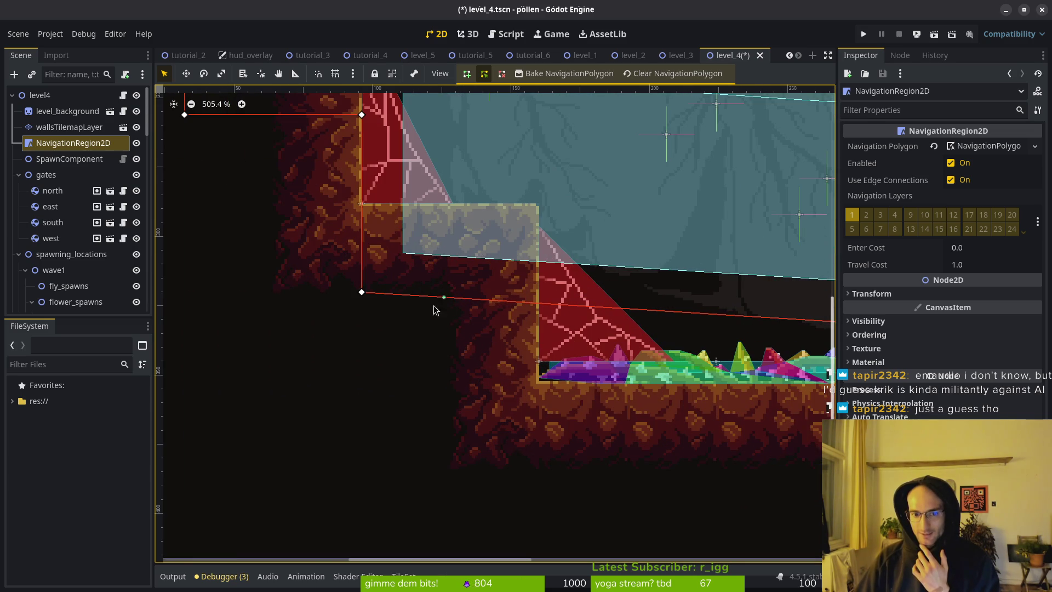
{"action": "scroll", "coordinate": [559, 376], "scroll_direction": "up", "scroll_amount": 2}
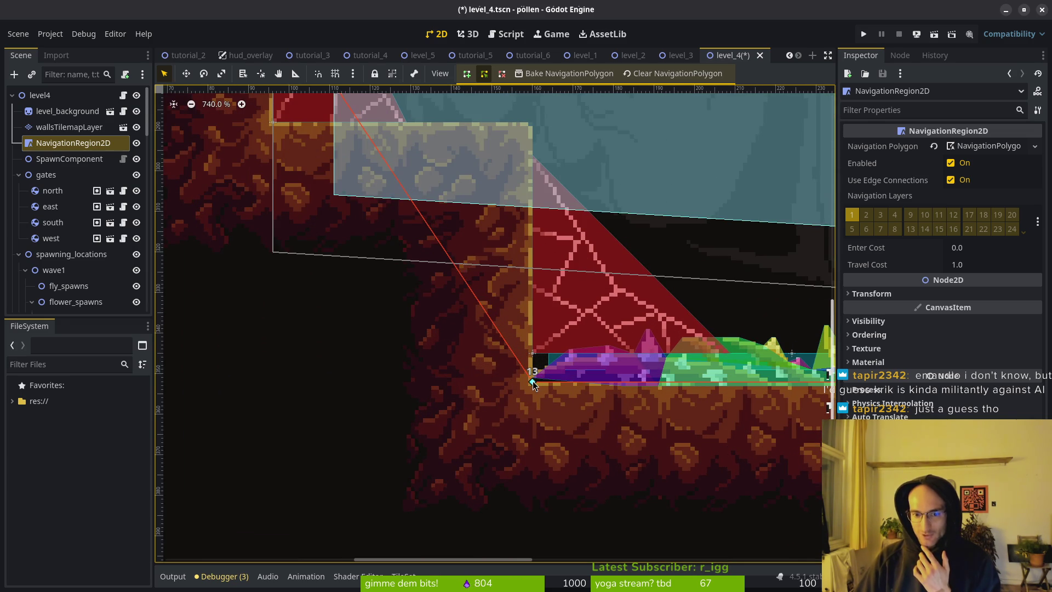
{"action": "scroll", "coordinate": [421, 286], "scroll_direction": "up", "scroll_amount": 5}
{"action": "mouse_move", "coordinate": [302, 155]}
{"action": "left_mouse_down"}
{"action": "mouse_move", "coordinate": [608, 275]}
{"action": "mouse_move", "coordinate": [562, 274]}
{"action": "mouse_move", "coordinate": [562, 285]}
{"action": "left_mouse_up"}
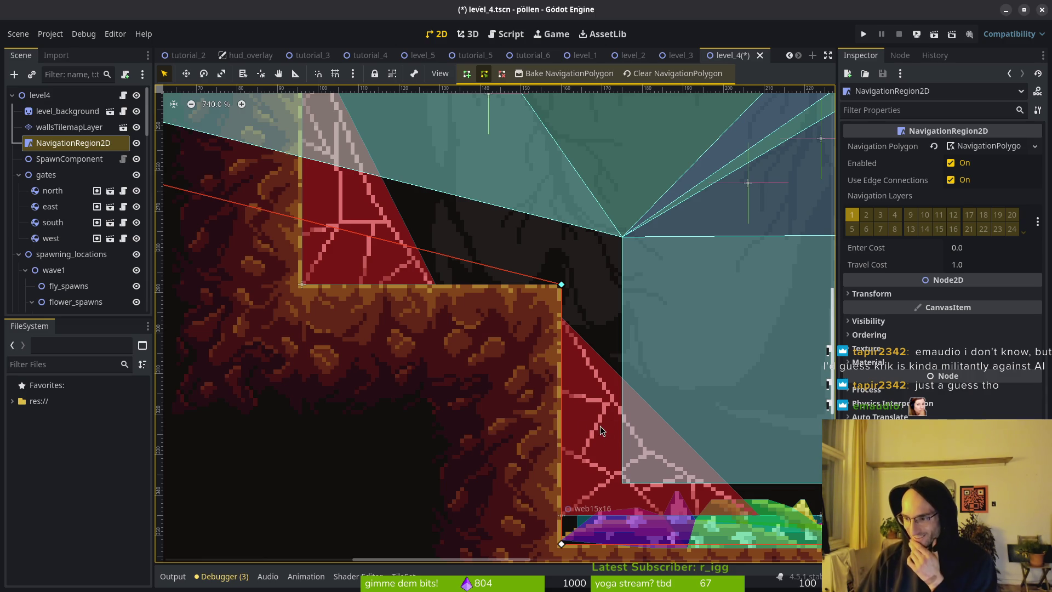
- Snap the three remaining left-side vertices onto the wall corners, bake the NavigationPolygon, and switch to the browser
{"action": "scroll", "coordinate": [548, 356], "scroll_direction": "left", "scroll_amount": 5}
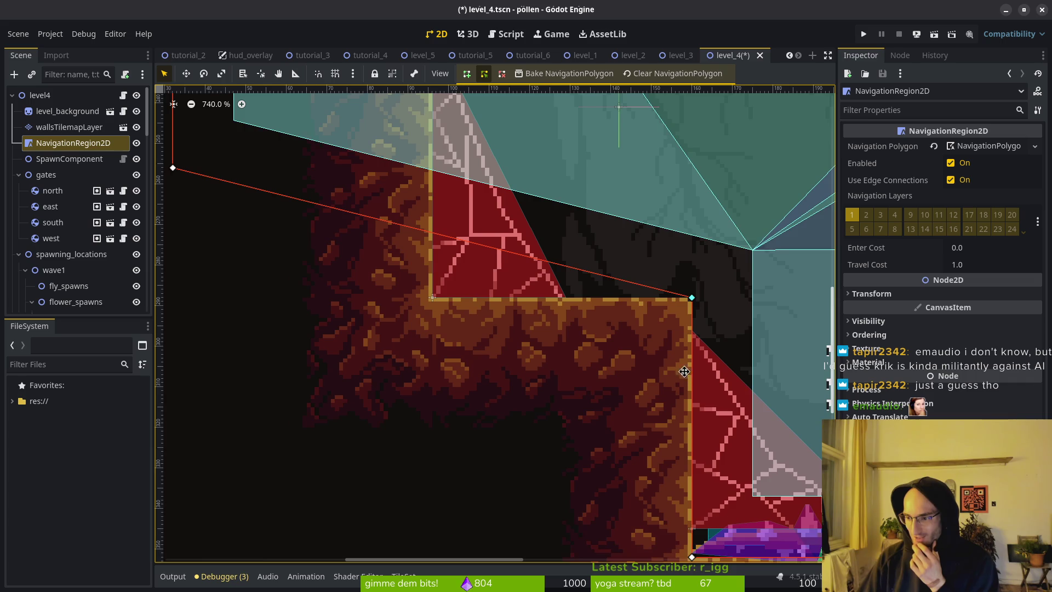
{"action": "scroll", "coordinate": [438, 318], "scroll_direction": "up", "scroll_amount": 3}
{"action": "scroll", "coordinate": [328, 252], "scroll_direction": "left", "scroll_amount": 2}
{"action": "mouse_move", "coordinate": [230, 212]}
{"action": "left_mouse_down"}
{"action": "mouse_move", "coordinate": [503, 351]}
{"action": "mouse_move", "coordinate": [477, 343]}
{"action": "left_mouse_up"}
{"action": "scroll", "coordinate": [493, 348], "scroll_direction": "up", "scroll_amount": 2}
{"action": "scroll", "coordinate": [494, 285], "scroll_direction": "down", "scroll_amount": 3}
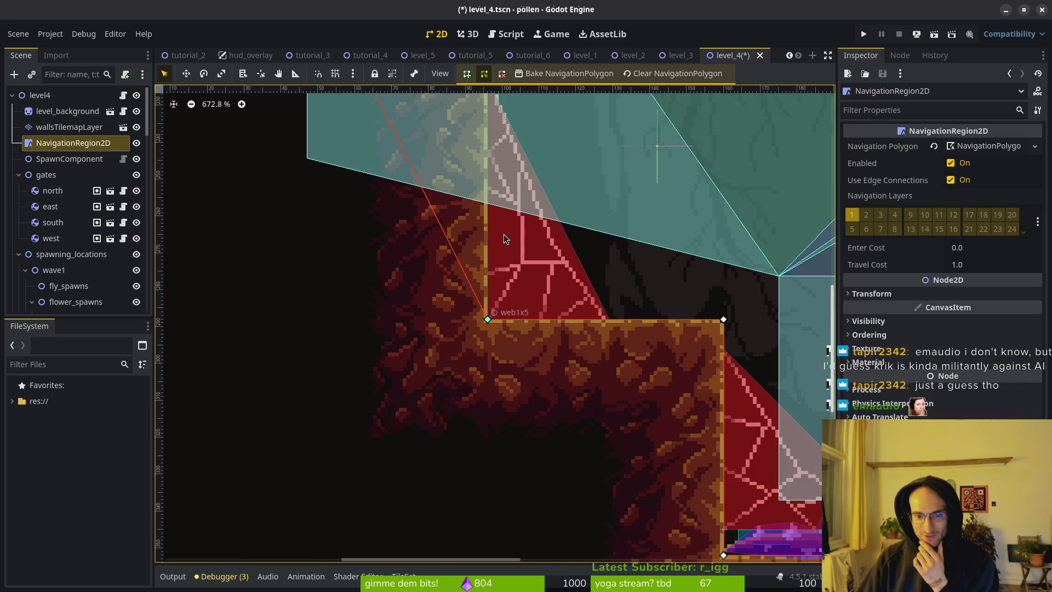
{"action": "left_click_drag", "start_coordinate": [442, 213], "coordinate": [657, 324]}
{"action": "left_click_drag", "start_coordinate": [228, 214], "coordinate": [442, 321]}
{"action": "left_click", "coordinate": [568, 74]}
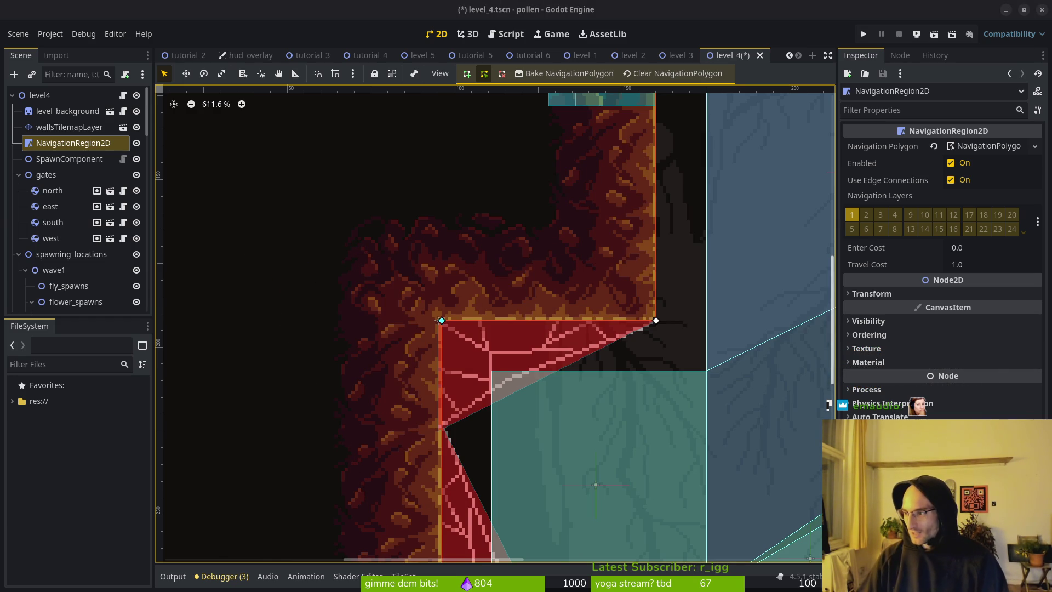
{"action": "key", "text": "alt+Tab"}
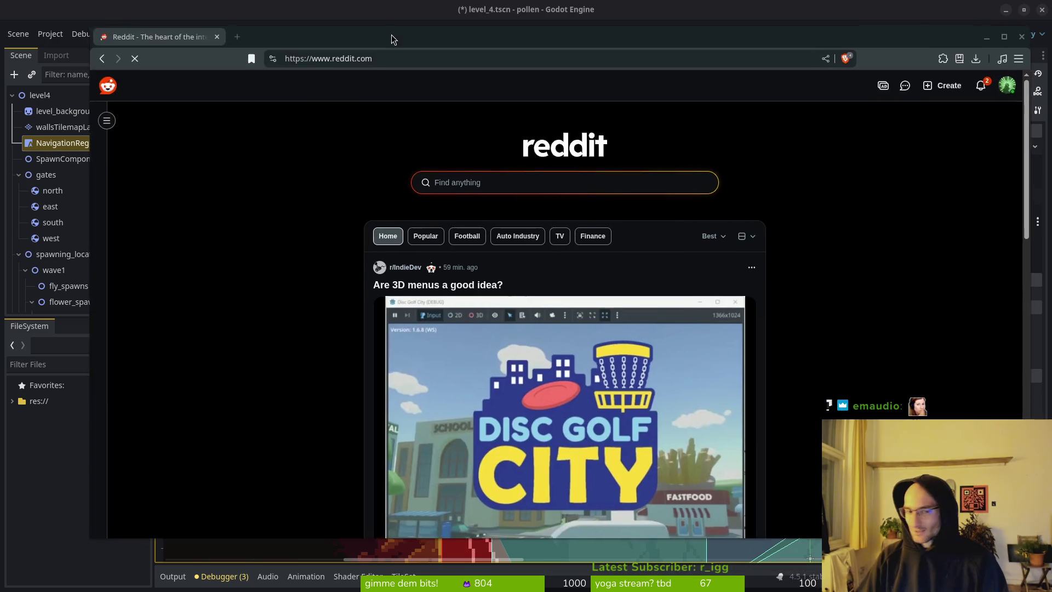
{"action": "left_click", "coordinate": [856, 87]}
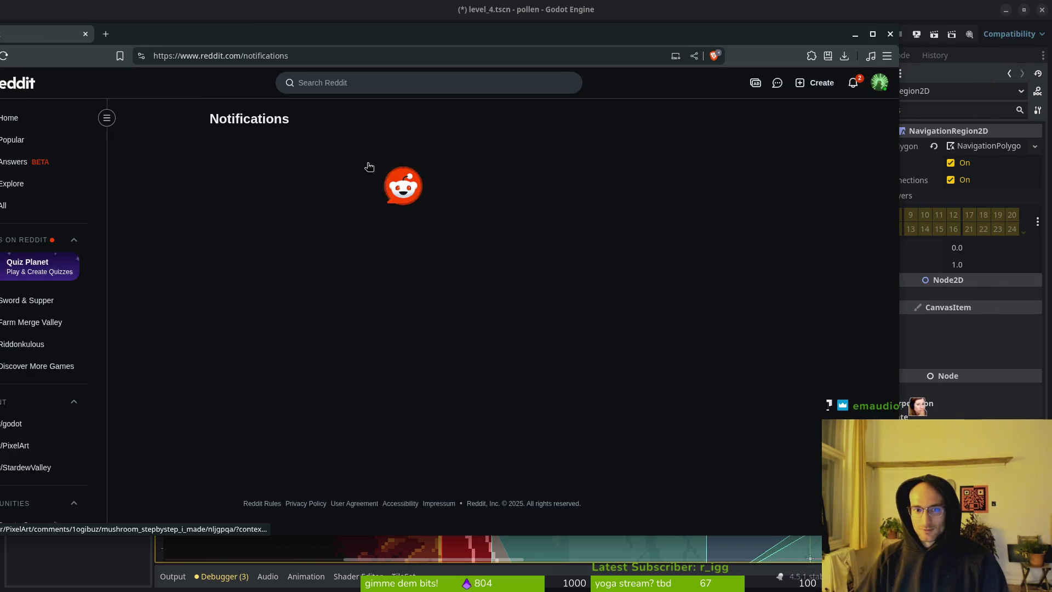
{"action": "left_click", "coordinate": [871, 87]}
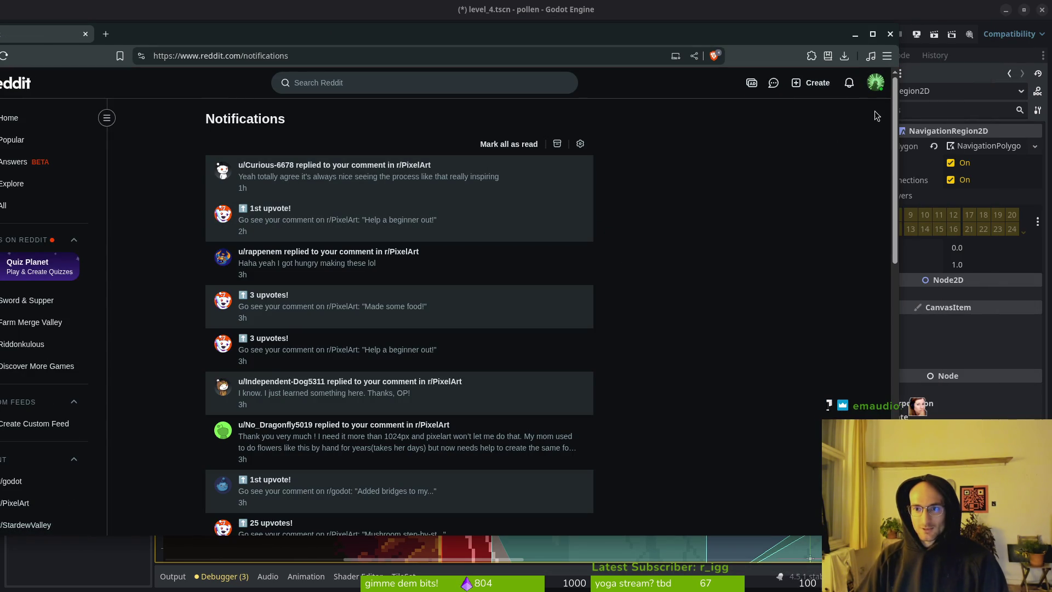
{"action": "left_click", "coordinate": [801, 117]}
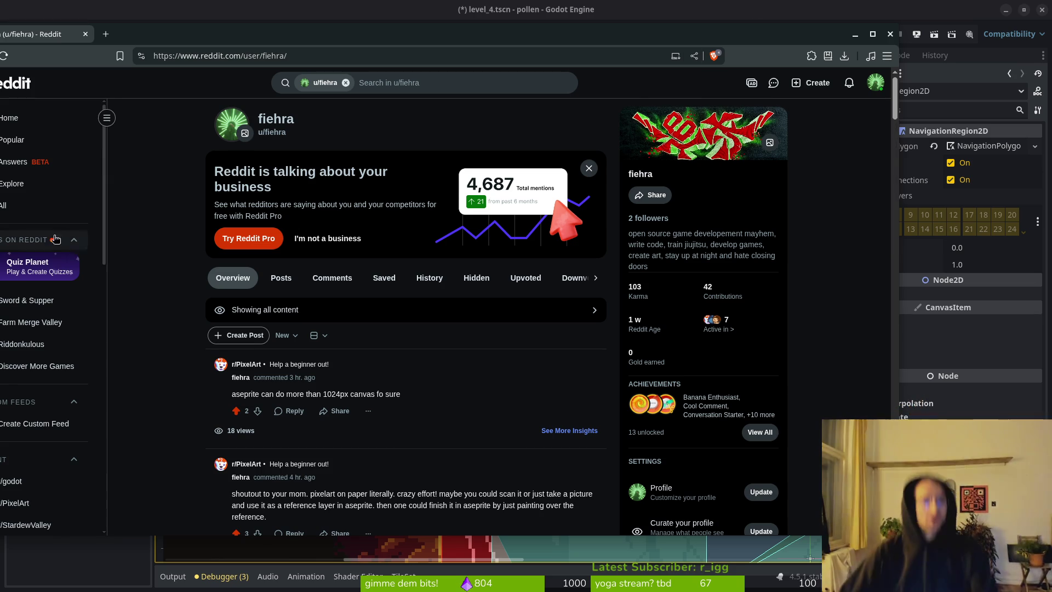
{"action": "key", "text": "super+c"}
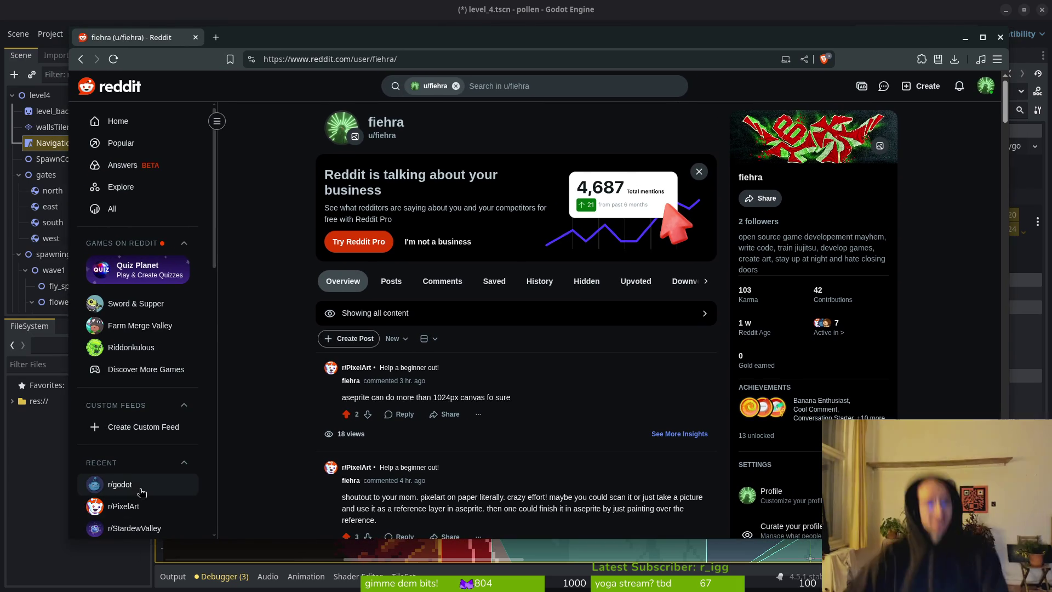
{"action": "left_click", "coordinate": [141, 511]}
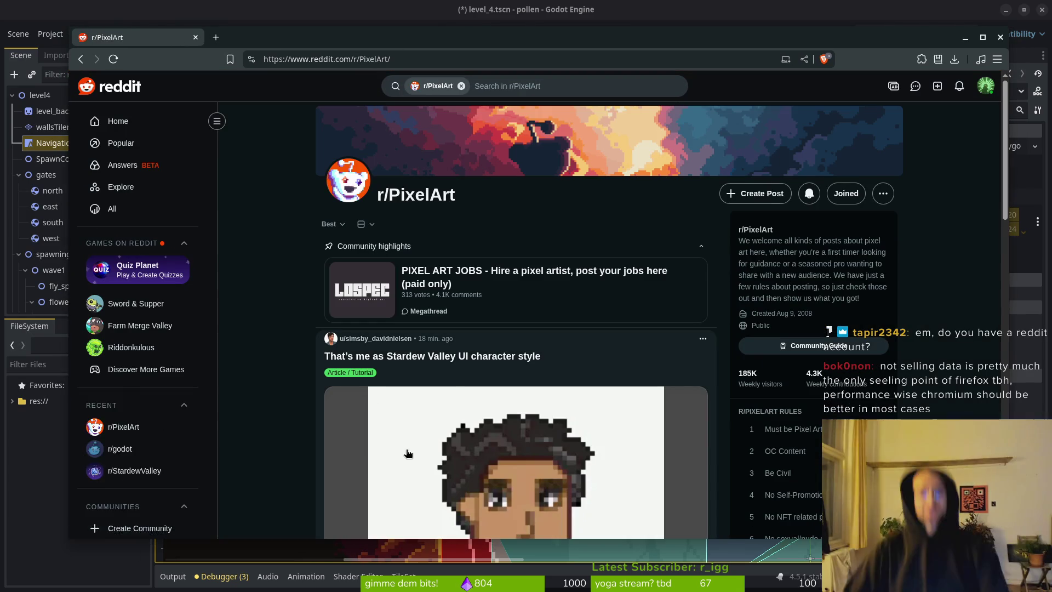
{"action": "left_click_drag", "start_coordinate": [385, 34], "coordinate": [374, 39]}
{"action": "scroll", "coordinate": [505, 291], "scroll_direction": "down", "scroll_amount": 4}
{"action": "scroll", "coordinate": [504, 290], "scroll_direction": "up", "scroll_amount": 4}
{"action": "left_click", "coordinate": [990, 39]}
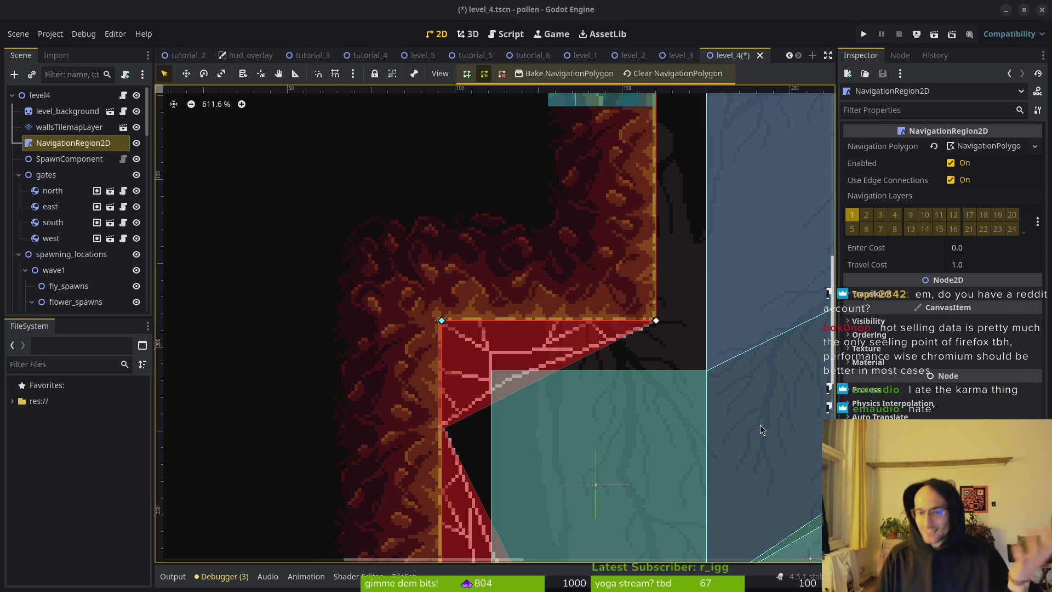
- Zoom the 2D viewport out to review level_4's full navigation polygon
{"action": "scroll", "coordinate": [408, 320], "scroll_direction": "down", "scroll_amount": 5}
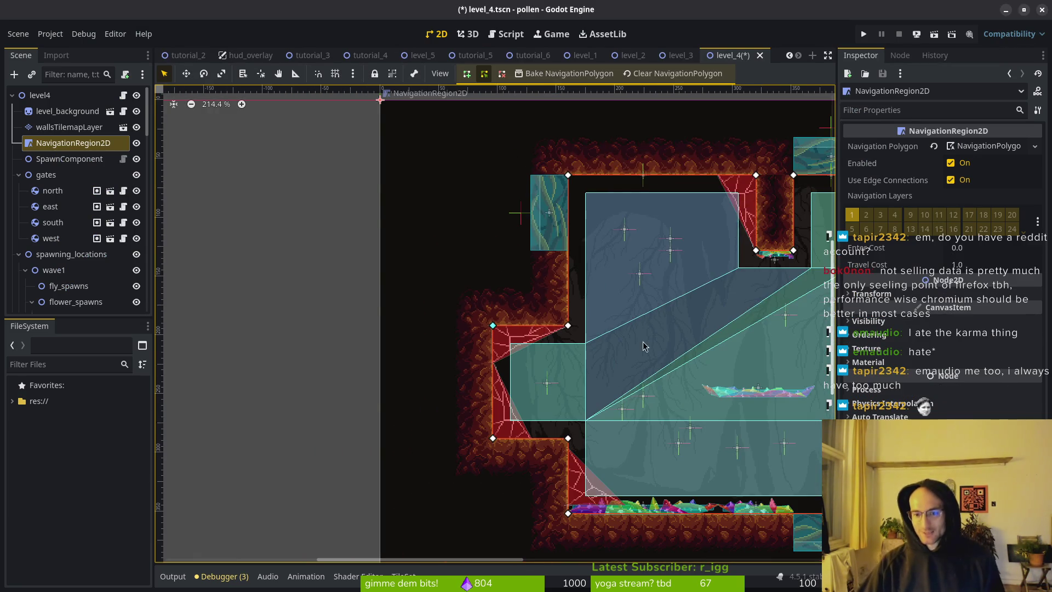
{"action": "scroll", "coordinate": [618, 358], "scroll_direction": "down", "scroll_amount": 3}
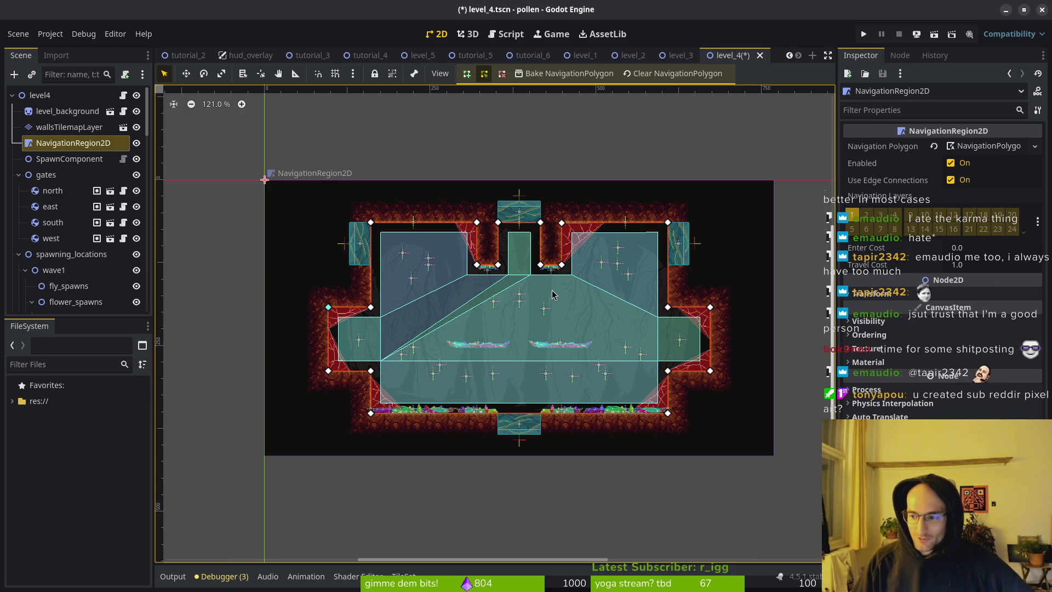
{"action": "scroll", "coordinate": [552, 294], "scroll_direction": "up", "scroll_amount": 3}
{"action": "scroll", "coordinate": [487, 292], "scroll_direction": "down", "scroll_amount": 2}
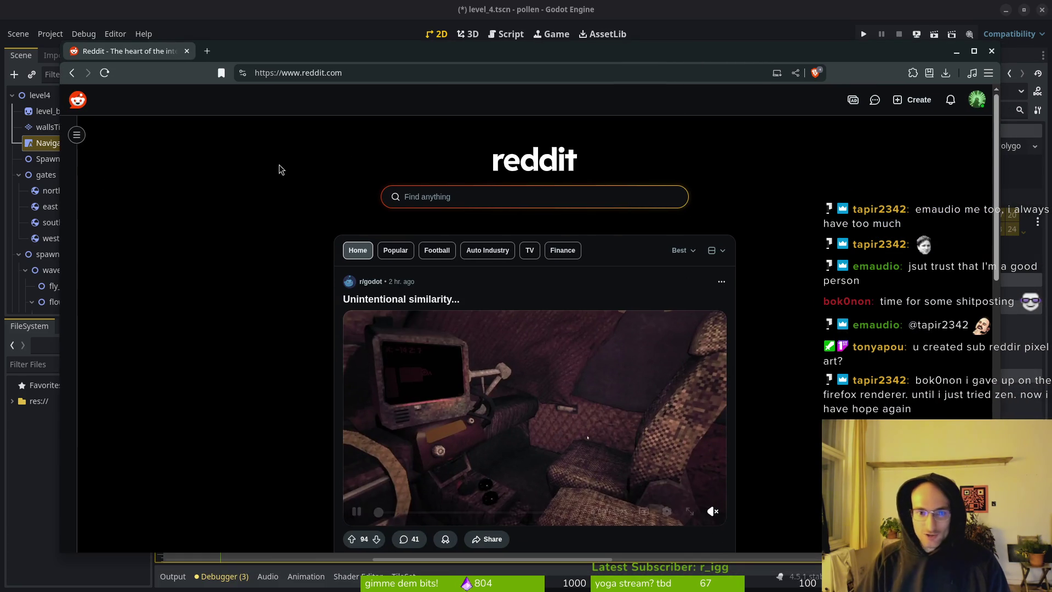
- Open the Reddit sidebar, go to r/PixelArt, and open then dismiss its options menu
{"action": "left_click", "coordinate": [77, 136]}
{"action": "scroll", "coordinate": [125, 378], "scroll_direction": "down", "scroll_amount": 4}
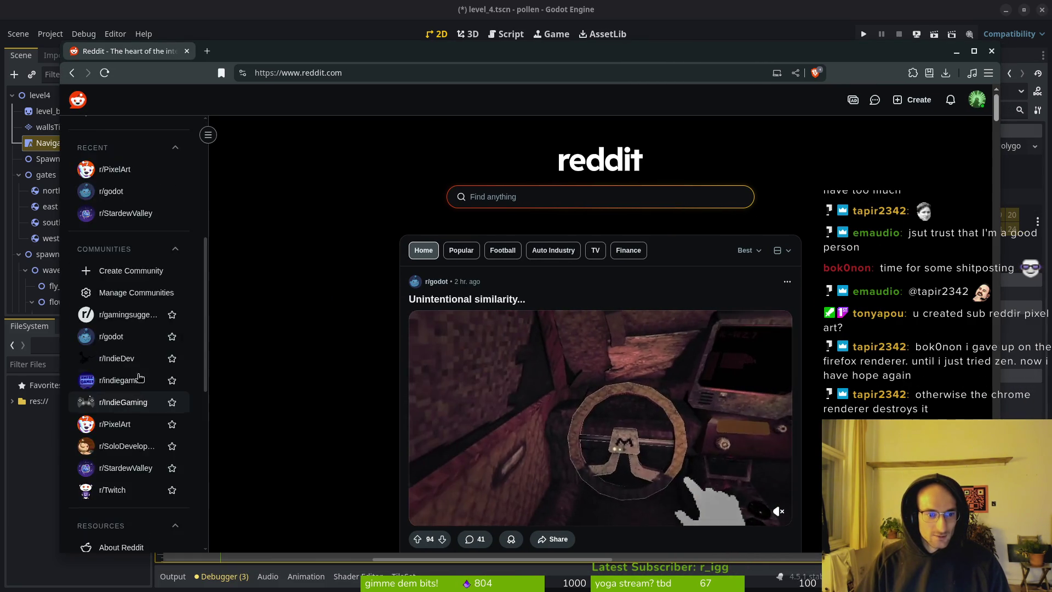
{"action": "scroll", "coordinate": [122, 351], "scroll_direction": "up", "scroll_amount": 4}
{"action": "left_click", "coordinate": [123, 432]}
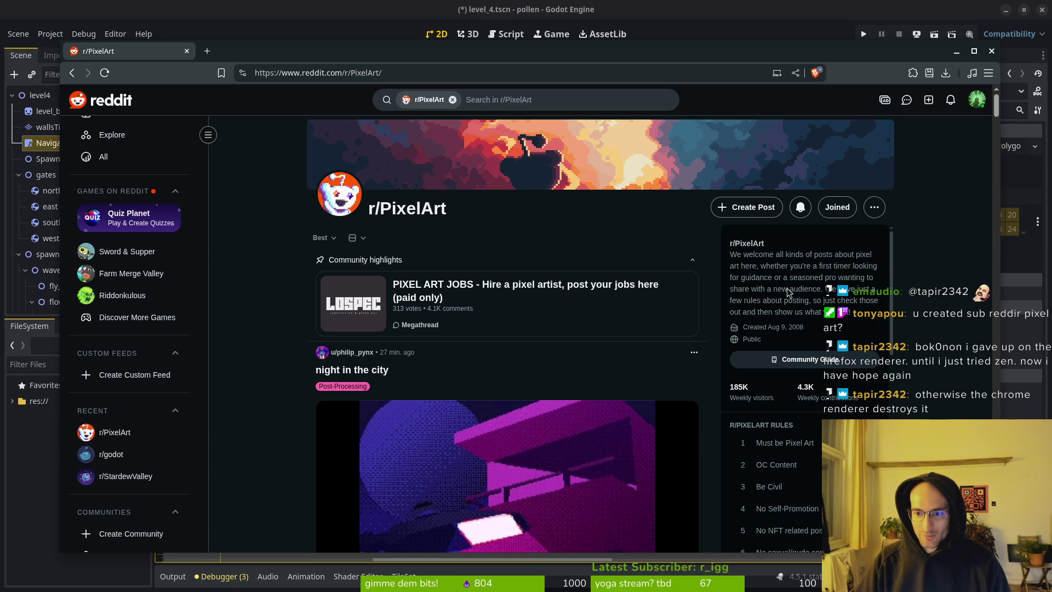
{"action": "left_click", "coordinate": [874, 207]}
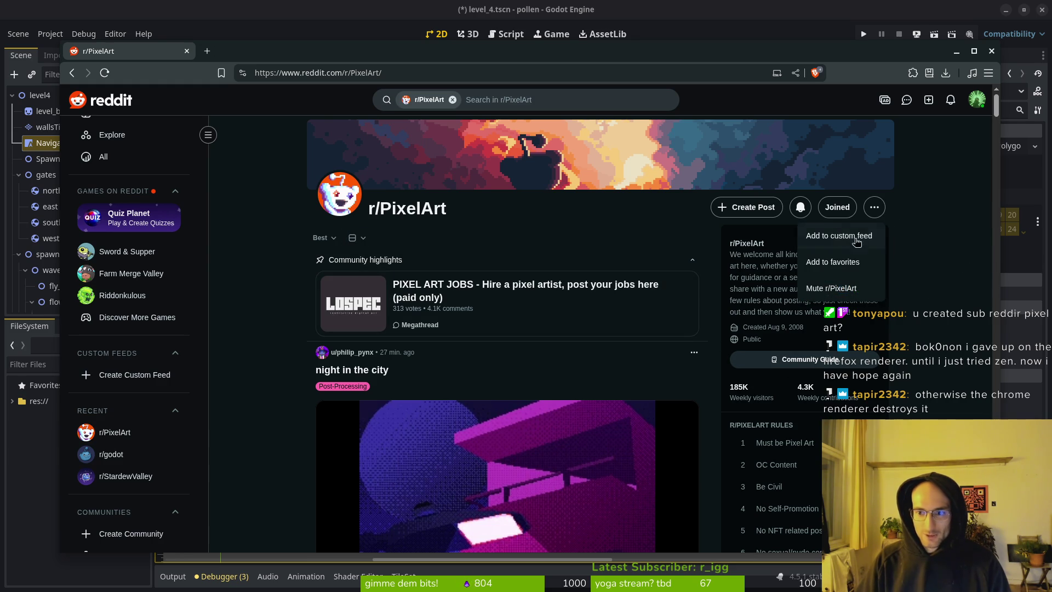
{"action": "left_click", "coordinate": [279, 301]}
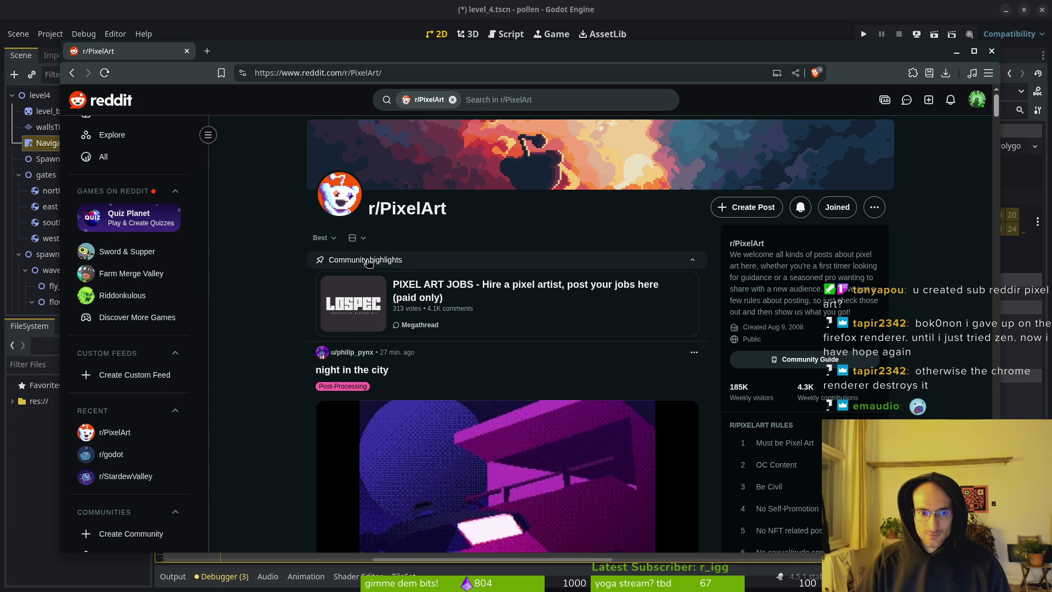
- Browse the feed, then visit r/IndieDev and r/SoloDevelopment
{"action": "scroll", "coordinate": [842, 210], "scroll_direction": "down", "scroll_amount": 5}
{"action": "scroll", "coordinate": [811, 268], "scroll_direction": "up", "scroll_amount": 5}
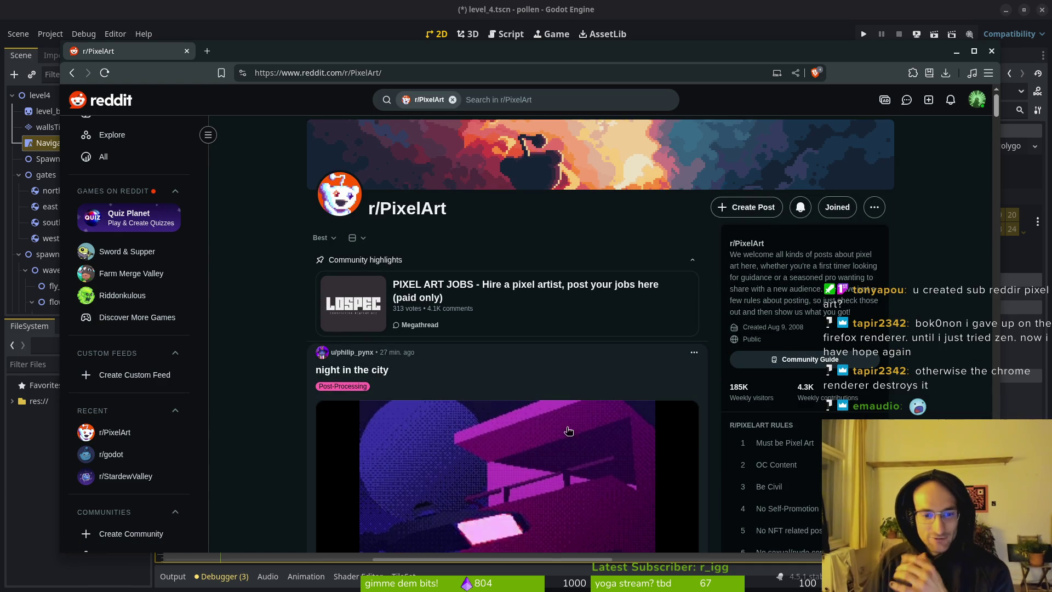
{"action": "scroll", "coordinate": [445, 366], "scroll_direction": "down", "scroll_amount": 6}
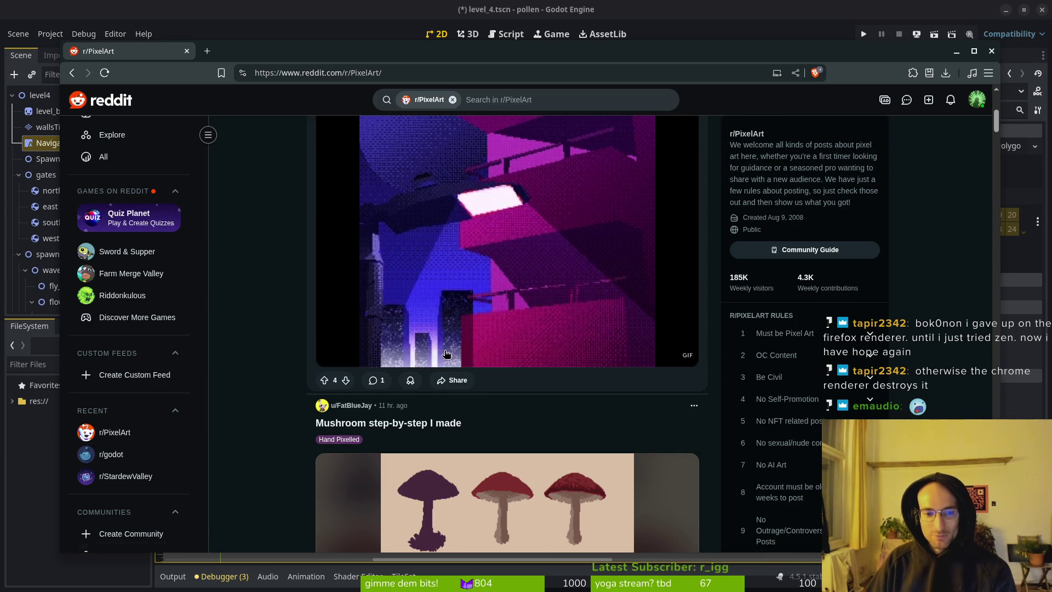
{"action": "scroll", "coordinate": [506, 377], "scroll_direction": "down", "scroll_amount": 3}
{"action": "scroll", "coordinate": [110, 441], "scroll_direction": "down", "scroll_amount": 2}
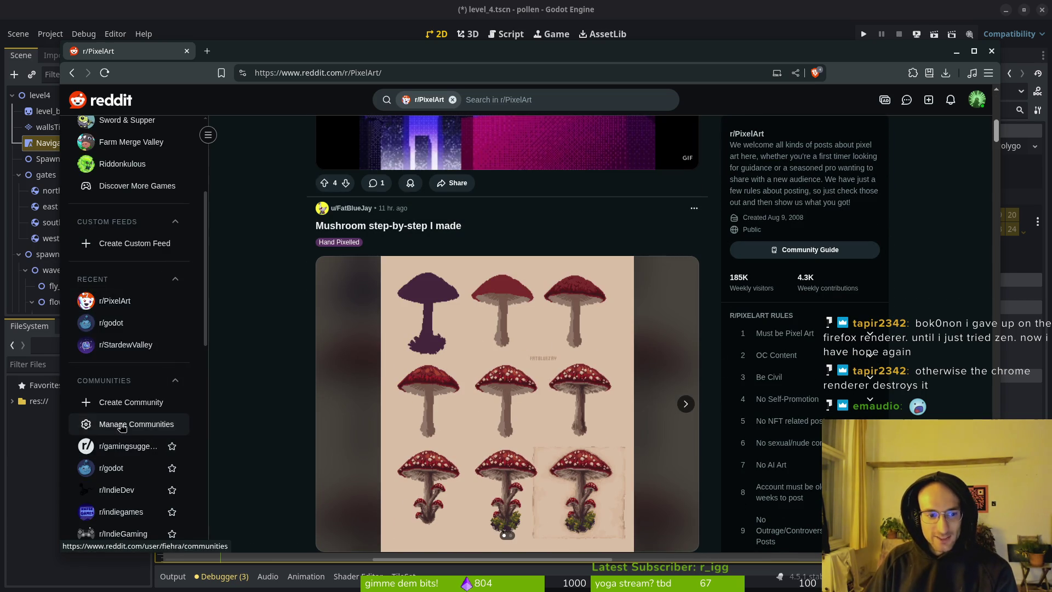
{"action": "scroll", "coordinate": [108, 436], "scroll_direction": "down", "scroll_amount": 4}
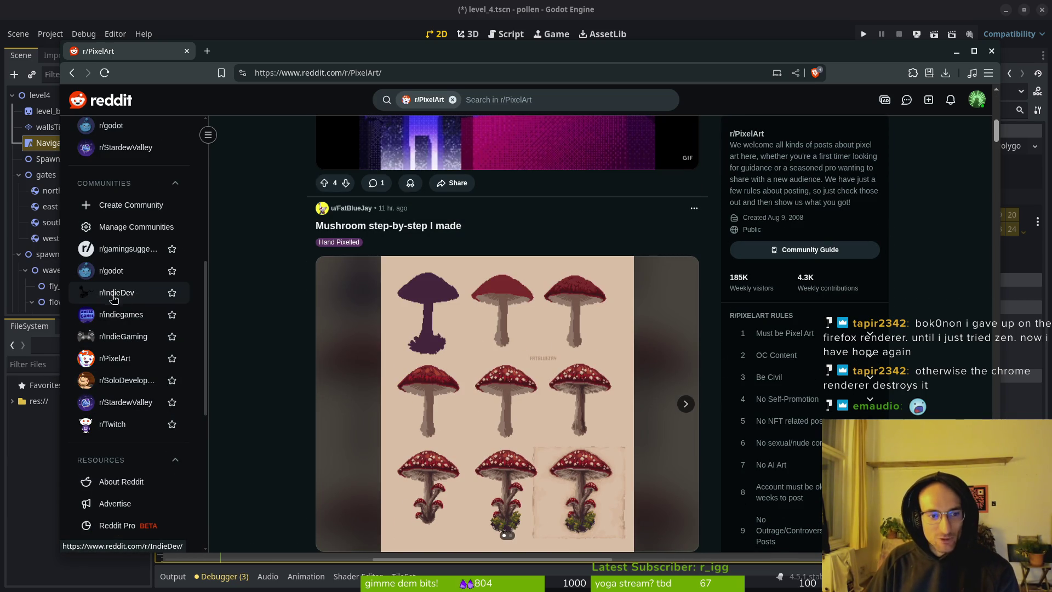
{"action": "left_click", "coordinate": [121, 301]}
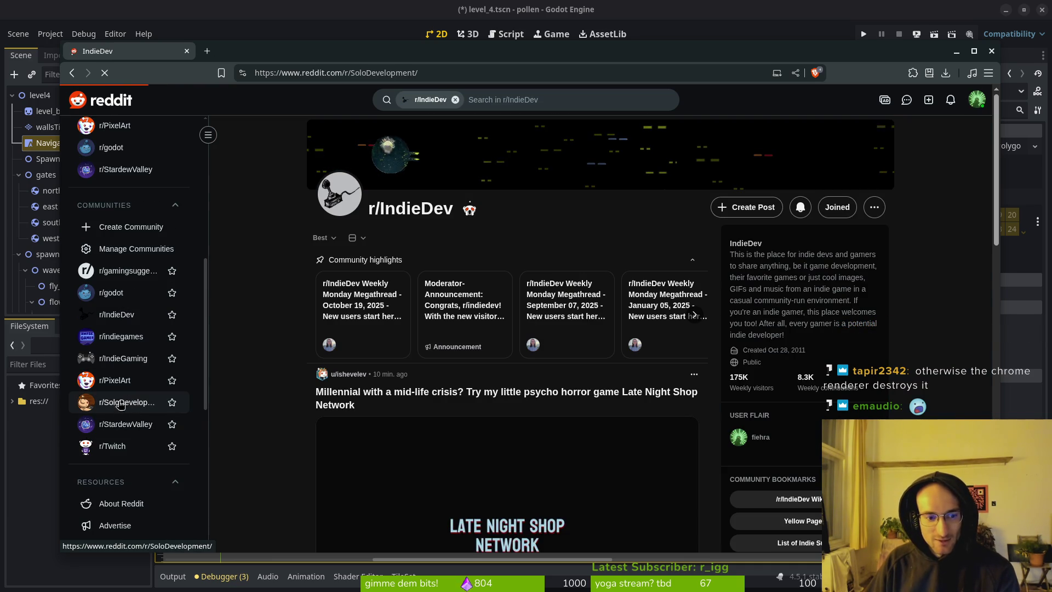
{"action": "left_click", "coordinate": [131, 404]}
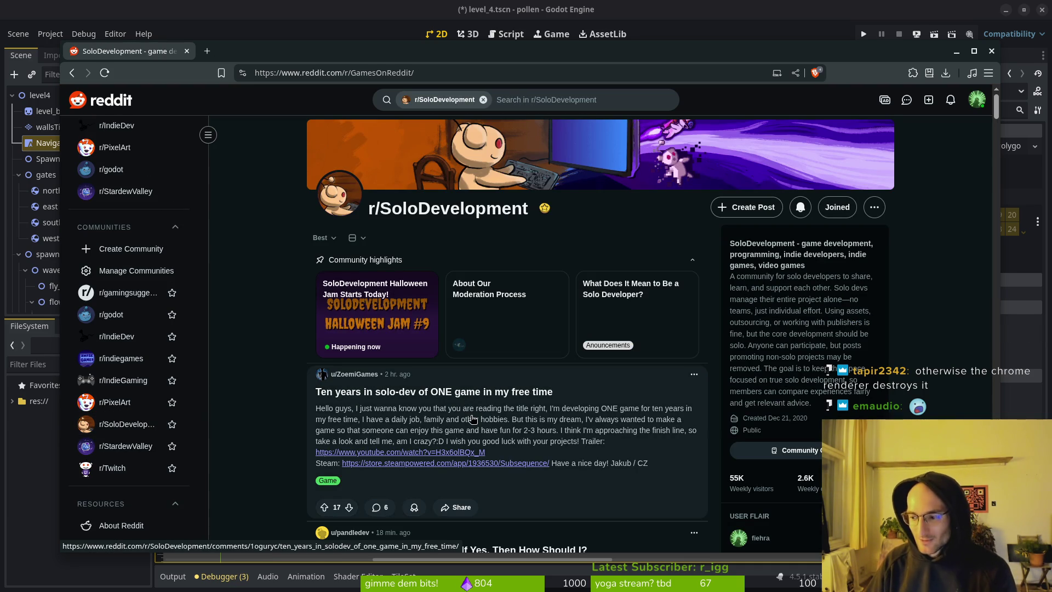
- Return to r/PixelArt, skim it, and close the browser to get back to Godot
{"action": "left_click", "coordinate": [125, 406]}
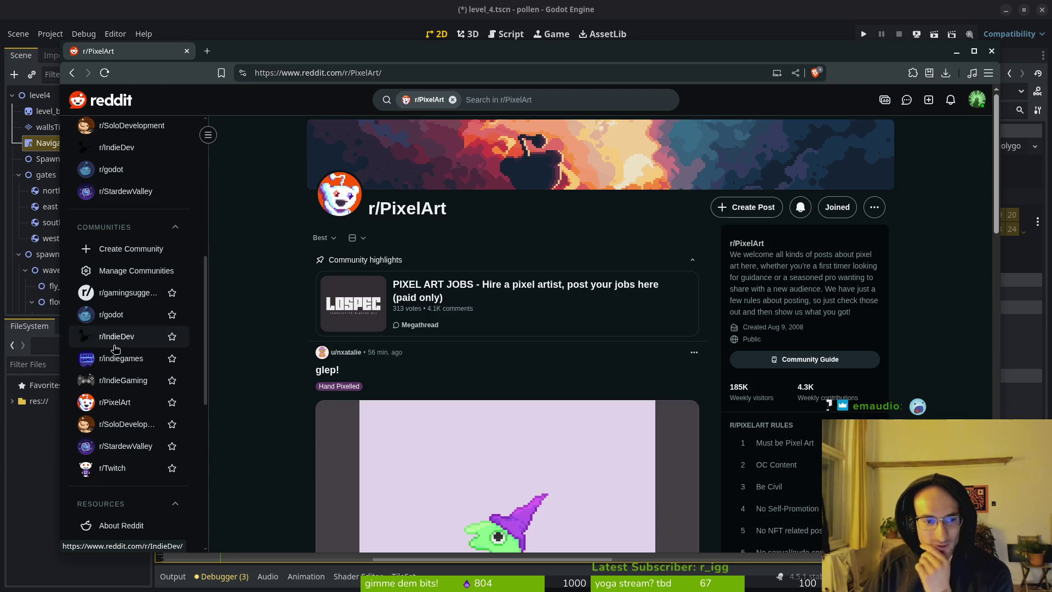
{"action": "scroll", "coordinate": [460, 331], "scroll_direction": "down", "scroll_amount": 3}
{"action": "scroll", "coordinate": [607, 353], "scroll_direction": "up", "scroll_amount": 3}
{"action": "scroll", "coordinate": [695, 387], "scroll_direction": "down", "scroll_amount": 6}
{"action": "scroll", "coordinate": [709, 431], "scroll_direction": "down", "scroll_amount": 5}
{"action": "scroll", "coordinate": [695, 395], "scroll_direction": "up", "scroll_amount": 10}
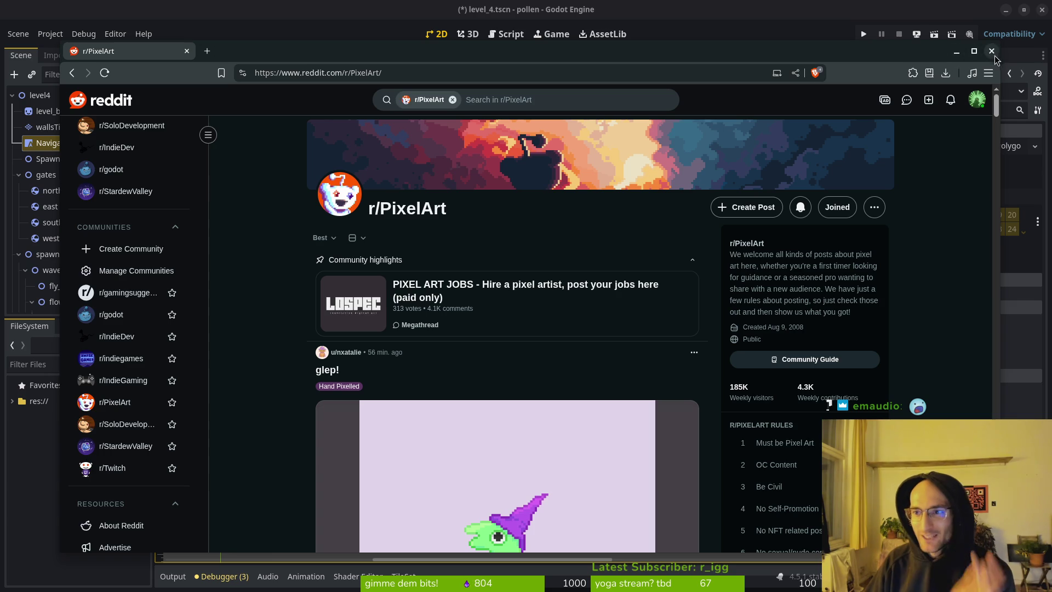
{"action": "left_click", "coordinate": [992, 51]}
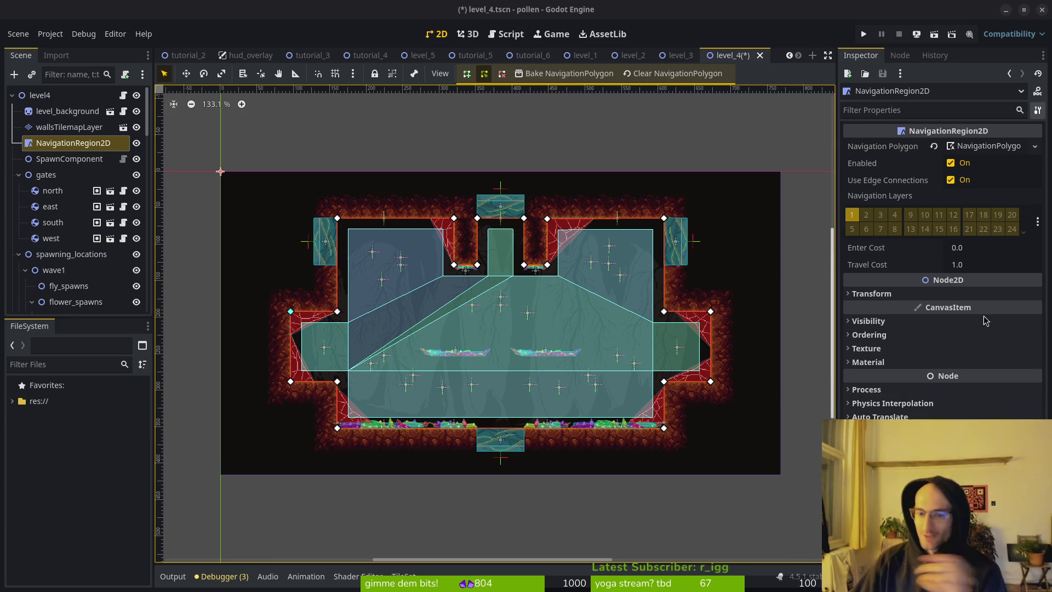
{"action": "scroll", "coordinate": [516, 353], "scroll_direction": "up", "scroll_amount": 1}
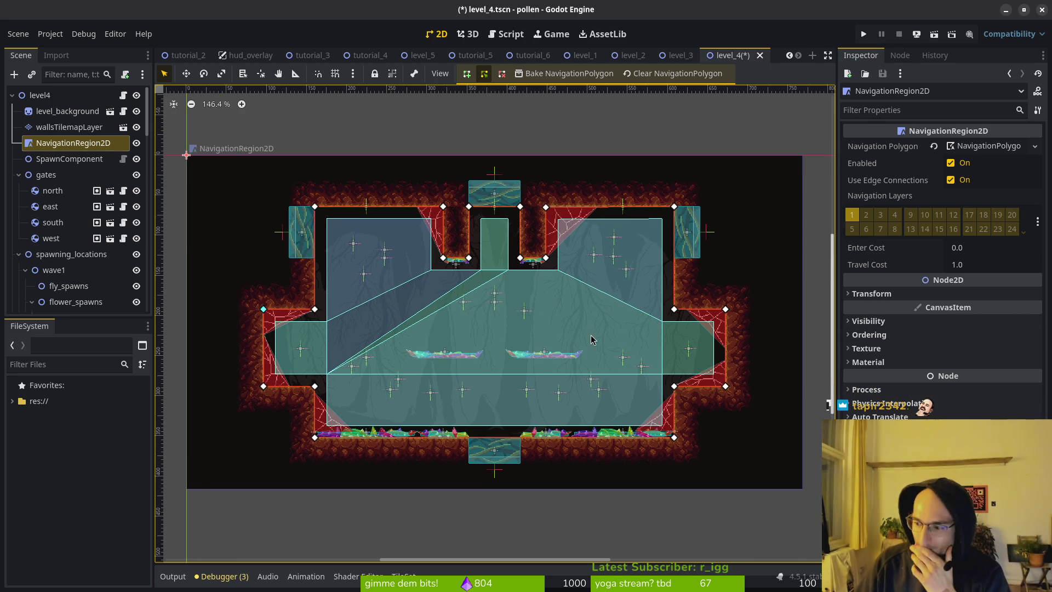
{"action": "scroll", "coordinate": [582, 361], "scroll_direction": "down", "scroll_amount": 2}
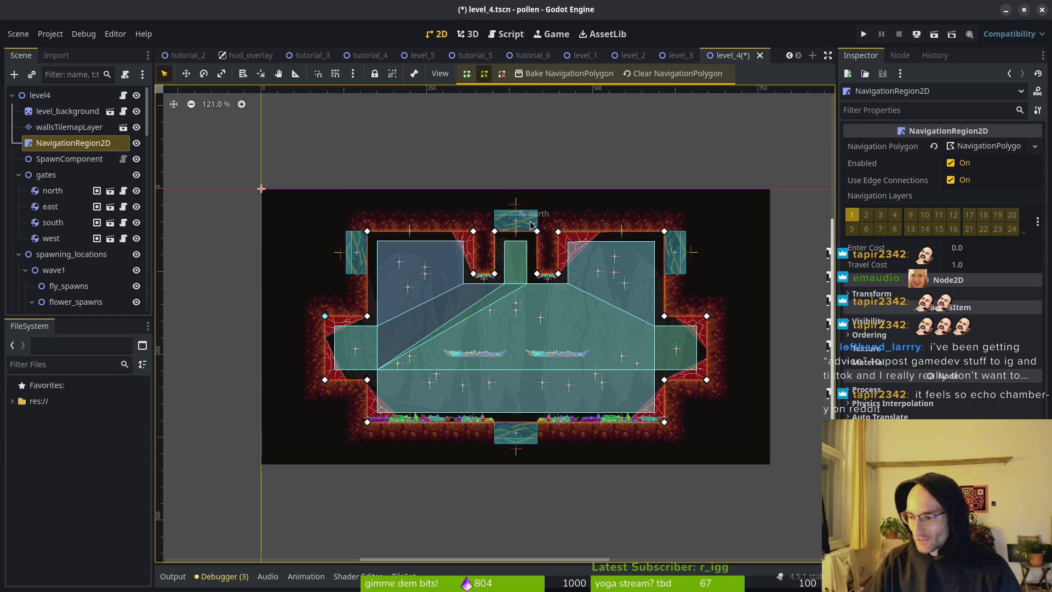
{"action": "scroll", "coordinate": [522, 398], "scroll_direction": "right", "scroll_amount": 3}
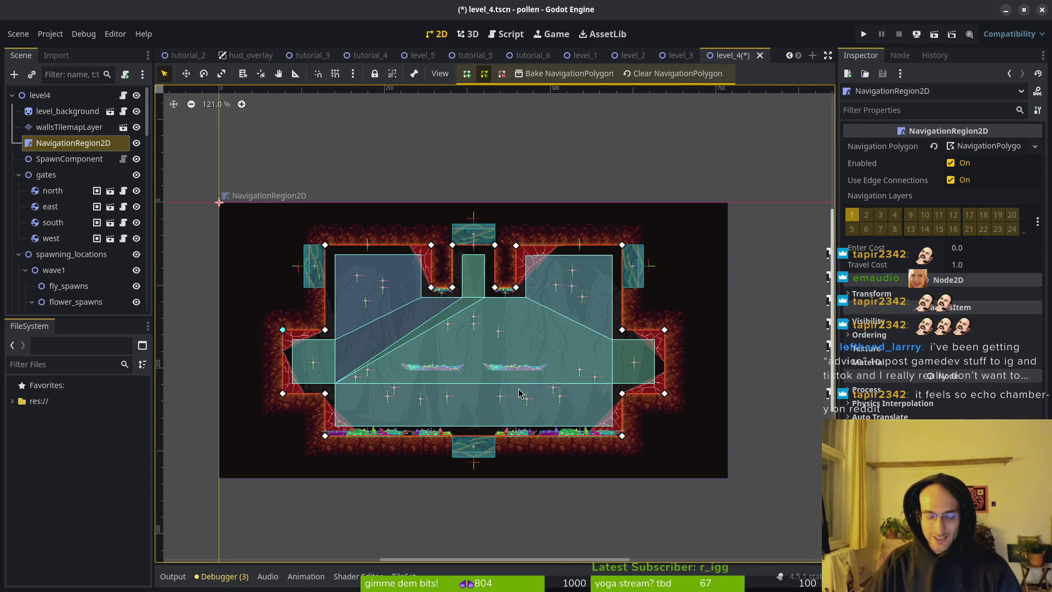
- Deselect and save level_4.tscn with Ctrl+S, then pan and zoom around the canvas
{"action": "key", "text": "Escape"}
{"action": "key", "text": "ctrl+s"}
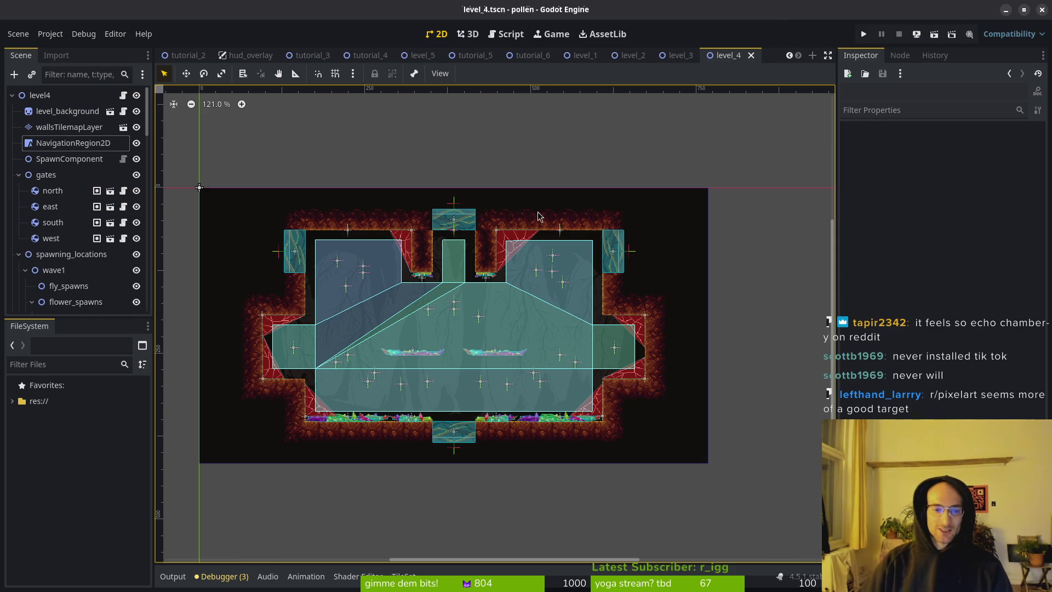
{"action": "scroll", "coordinate": [597, 258], "scroll_direction": "down", "scroll_amount": 2}
{"action": "scroll", "coordinate": [597, 257], "scroll_direction": "left", "scroll_amount": 4}
{"action": "scroll", "coordinate": [532, 303], "scroll_direction": "up", "scroll_amount": 2}
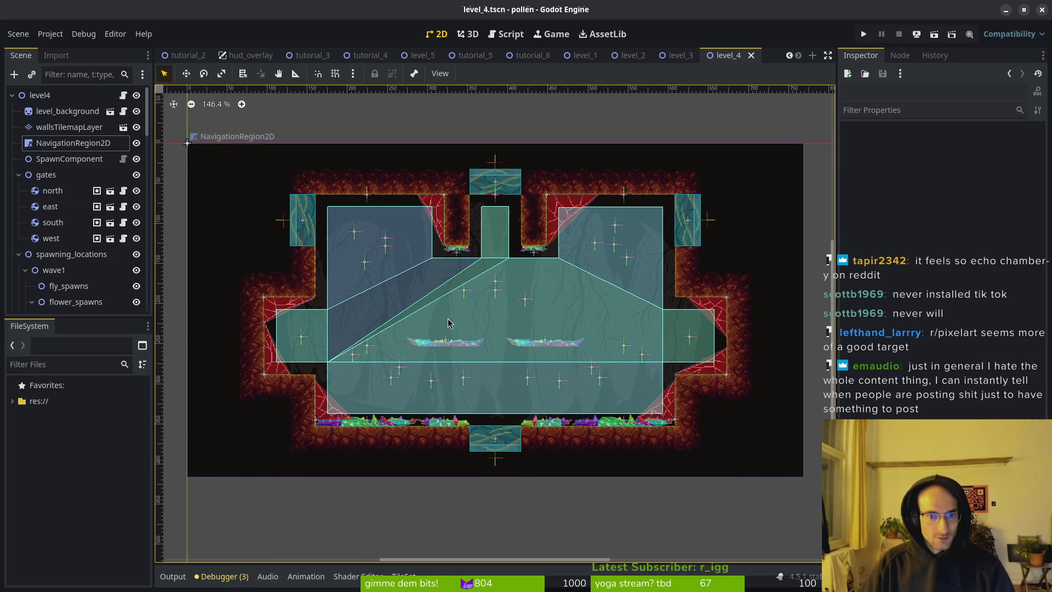
{"action": "scroll", "coordinate": [454, 318], "scroll_direction": "down", "scroll_amount": 4}
{"action": "scroll", "coordinate": [547, 289], "scroll_direction": "up", "scroll_amount": 5}
{"action": "scroll", "coordinate": [548, 289], "scroll_direction": "down", "scroll_amount": 2}
{"action": "key", "text": "shift+alt+o"}
- Open level_5.tscn from the 'level5' quick-open search, select wallsTilemapLayer, and save
{"action": "type", "text": "leve"}
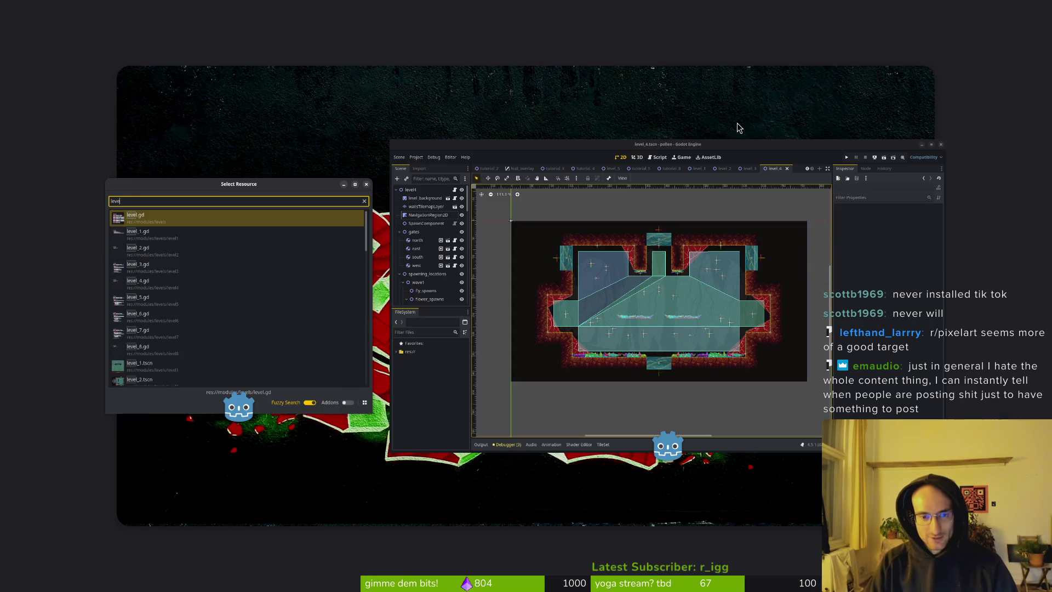
{"action": "type", "text": "l5"}
{"action": "key", "text": "Return"}
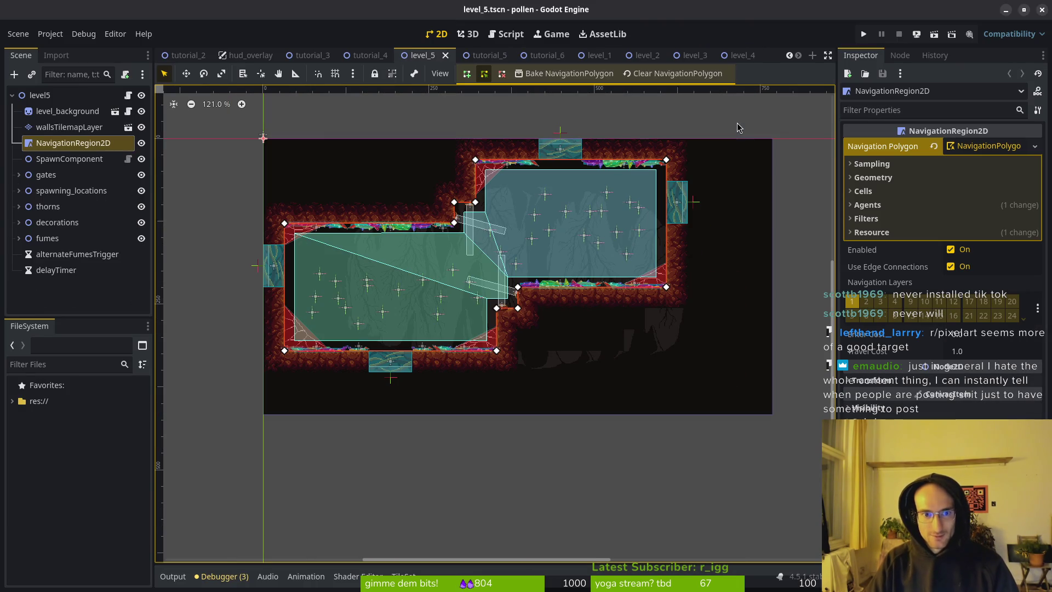
{"action": "left_click", "coordinate": [69, 127]}
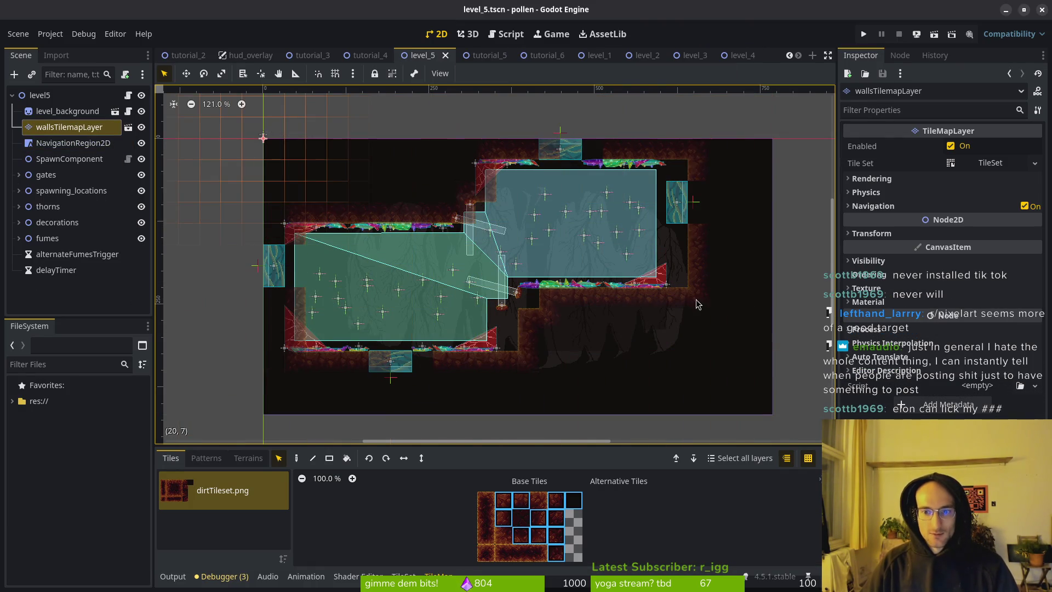
{"action": "key", "text": "ctrl+s"}
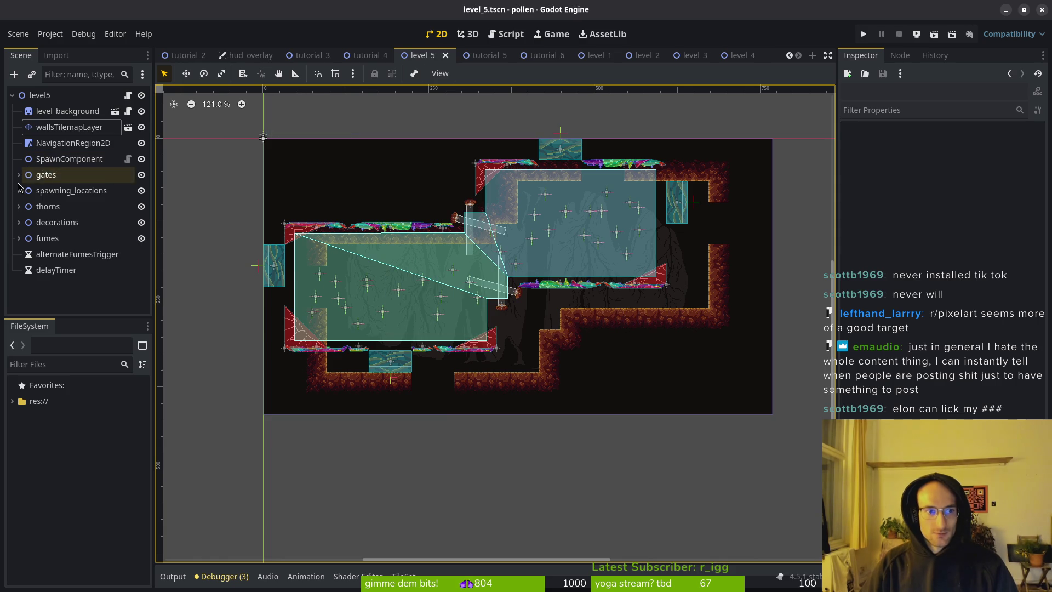
- Expand the fumes, decorations, thorns, spawning_locations, wave2, mosquito_spawns and wasp_spawns nodes
{"action": "left_click", "coordinate": [19, 238]}
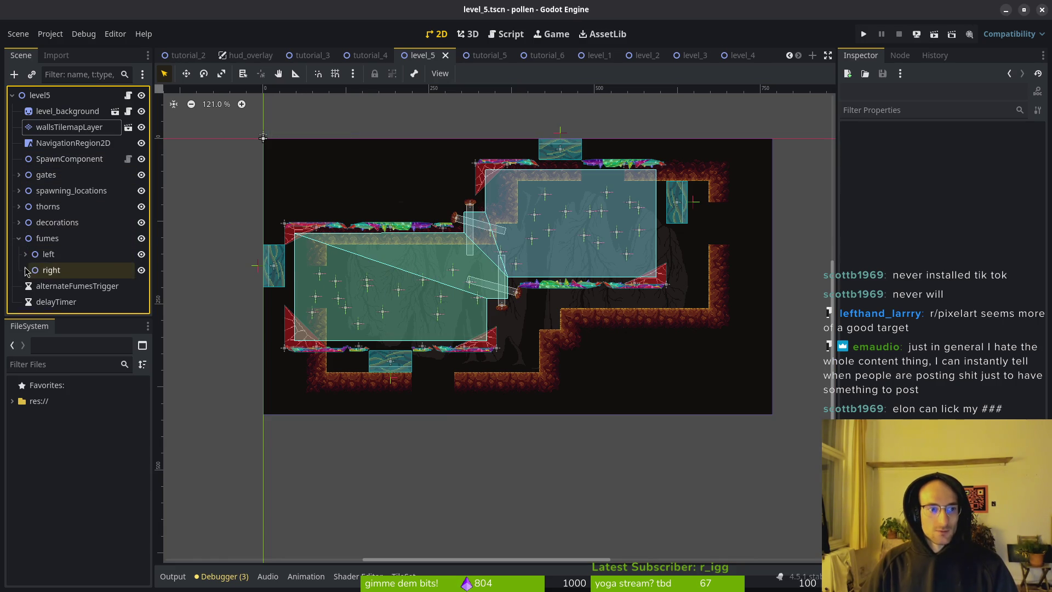
{"action": "left_click", "coordinate": [26, 270]}
{"action": "left_click", "coordinate": [26, 224]}
{"action": "left_click", "coordinate": [19, 192]}
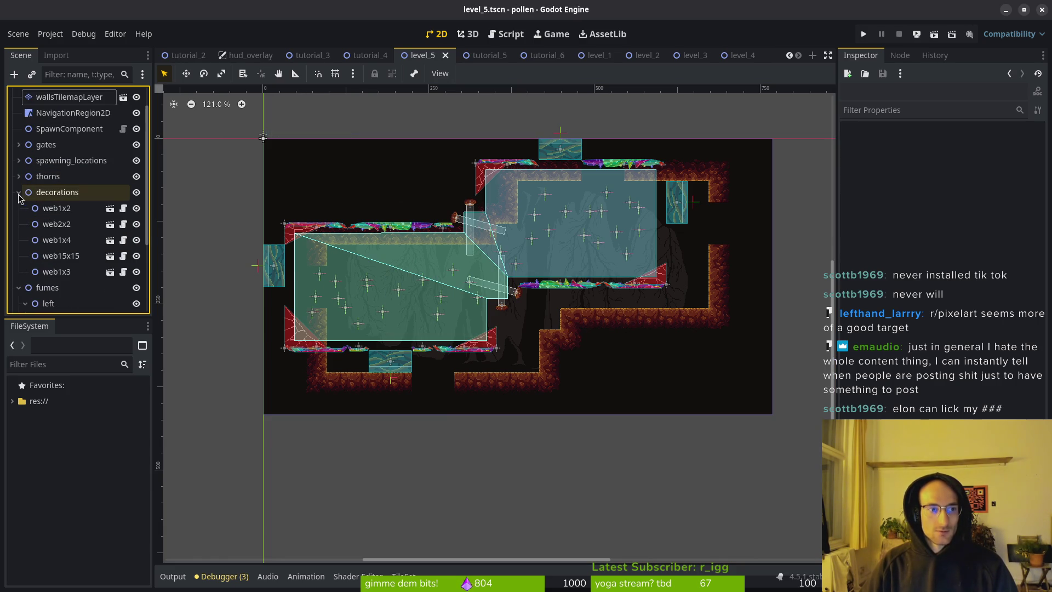
{"action": "left_click", "coordinate": [19, 176]}
{"action": "left_click", "coordinate": [18, 160]}
{"action": "left_click", "coordinate": [25, 192]}
{"action": "scroll", "coordinate": [65, 209], "scroll_direction": "down", "scroll_amount": 5}
{"action": "scroll", "coordinate": [55, 219], "scroll_direction": "up", "scroll_amount": 5}
{"action": "left_click", "coordinate": [31, 263]}
{"action": "left_click", "coordinate": [32, 215]}
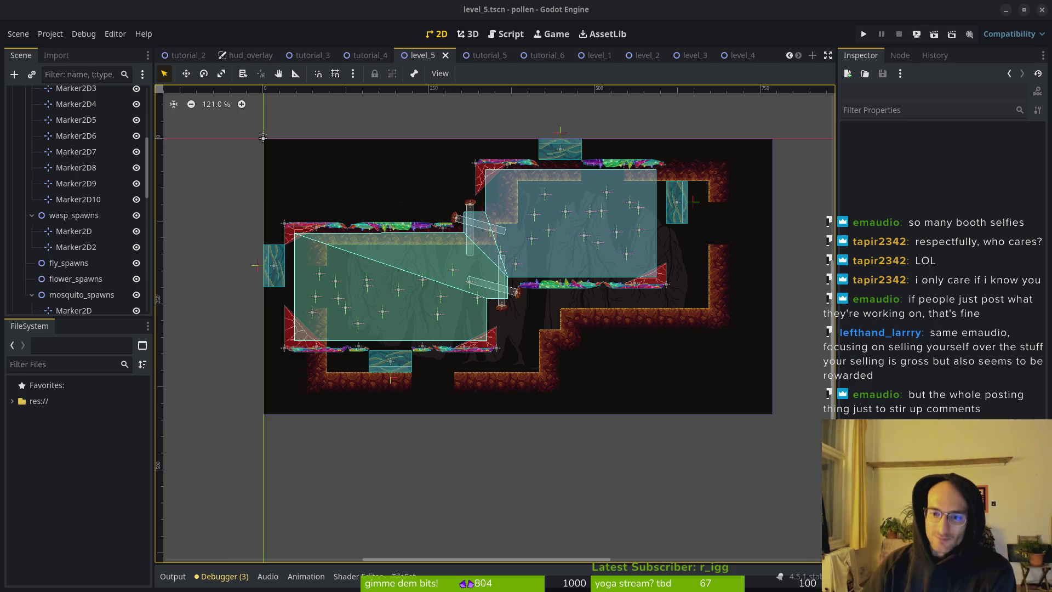
{"action": "left_click", "coordinate": [628, 298]}
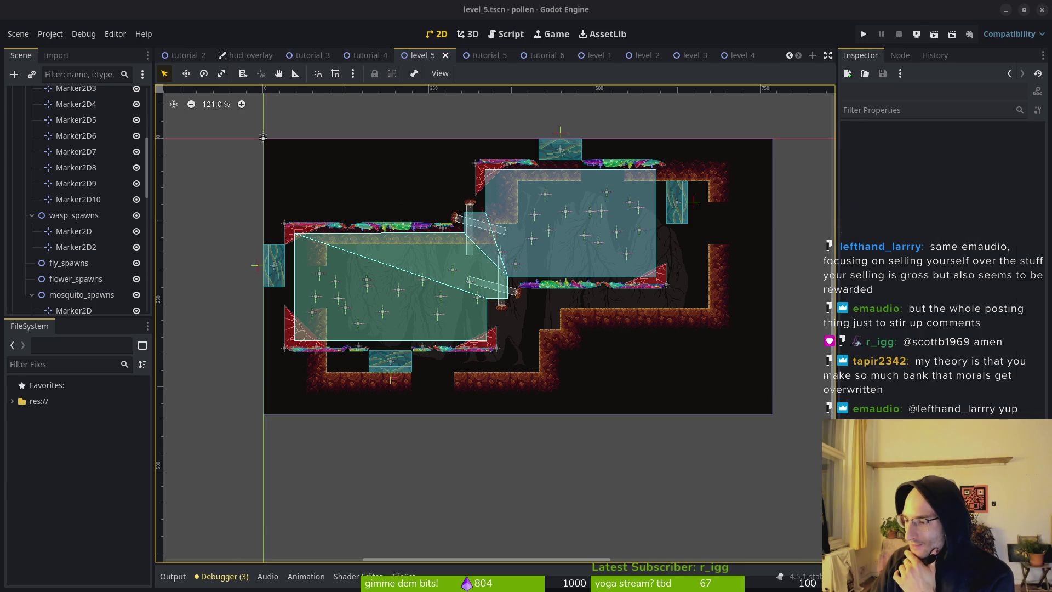
{"action": "key", "text": "alt+Tab"}
{"action": "left_click_drag", "start_coordinate": [497, 110], "coordinate": [630, 58]}
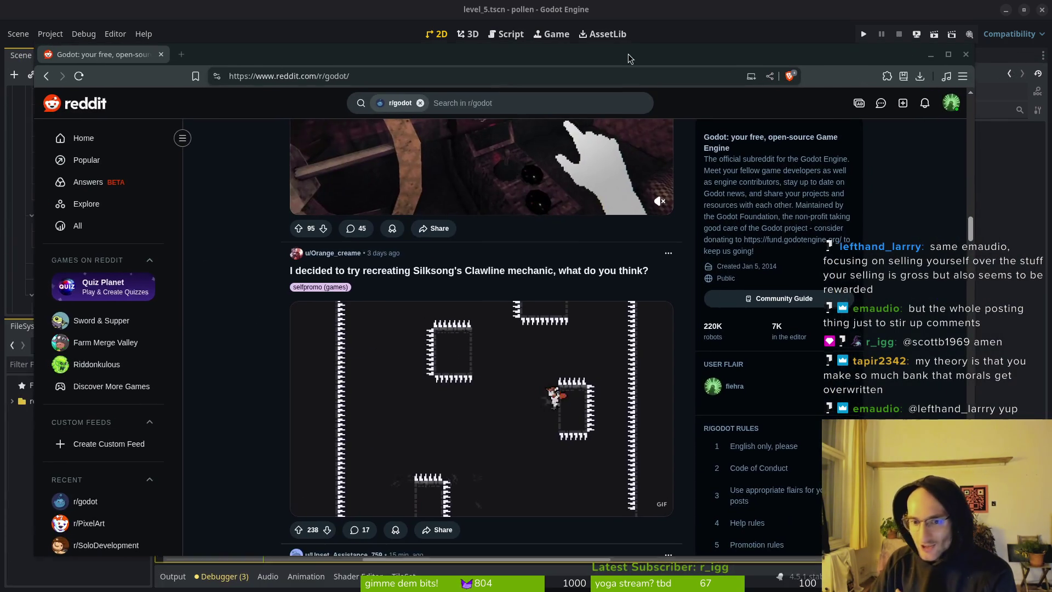
{"action": "scroll", "coordinate": [231, 372], "scroll_direction": "down", "scroll_amount": 10}
{"action": "scroll", "coordinate": [230, 372], "scroll_direction": "up", "scroll_amount": 10}
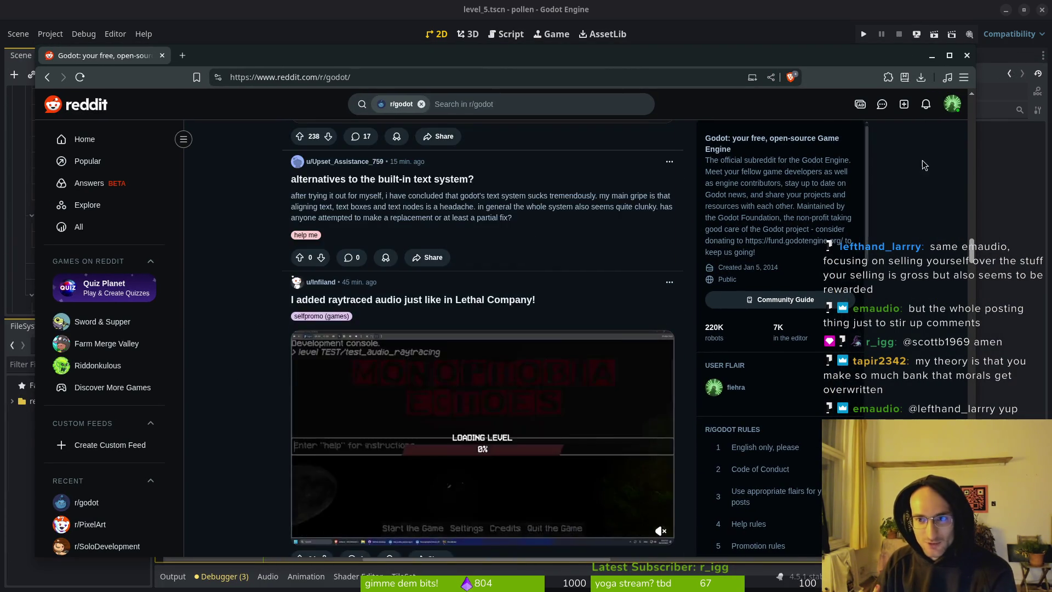
{"action": "left_click", "coordinate": [953, 103]}
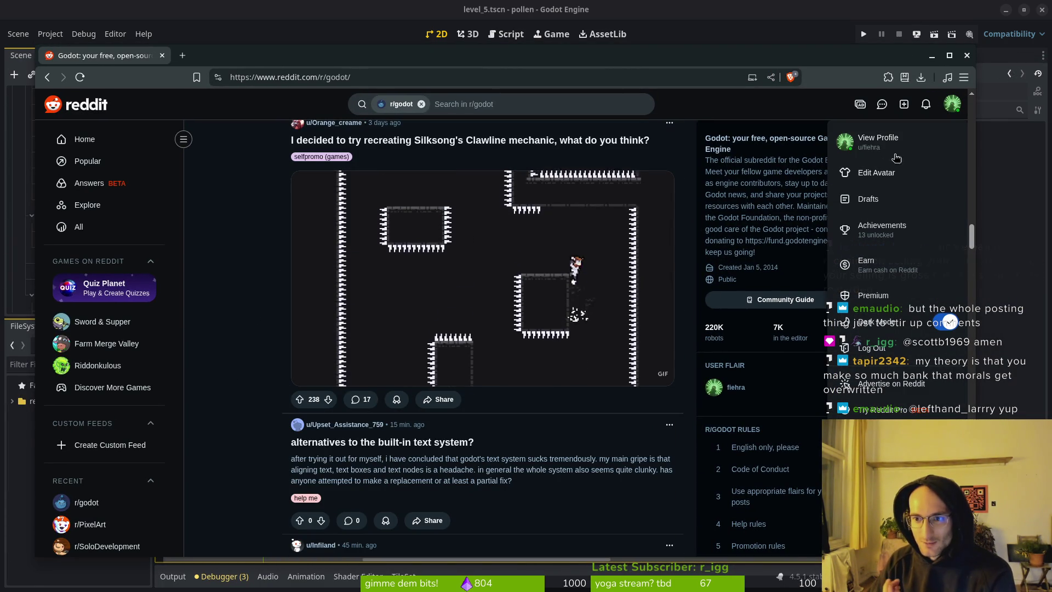
{"action": "left_click", "coordinate": [877, 141]}
{"action": "left_click", "coordinate": [358, 299]}
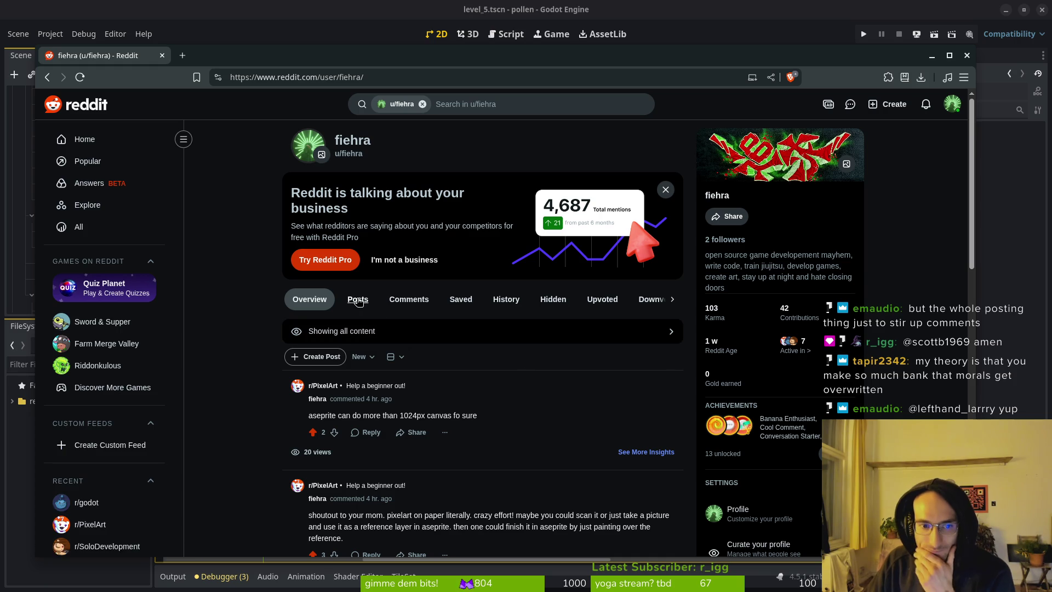
{"action": "scroll", "coordinate": [236, 323], "scroll_direction": "down", "scroll_amount": 5}
{"action": "scroll", "coordinate": [236, 331], "scroll_direction": "down", "scroll_amount": 10}
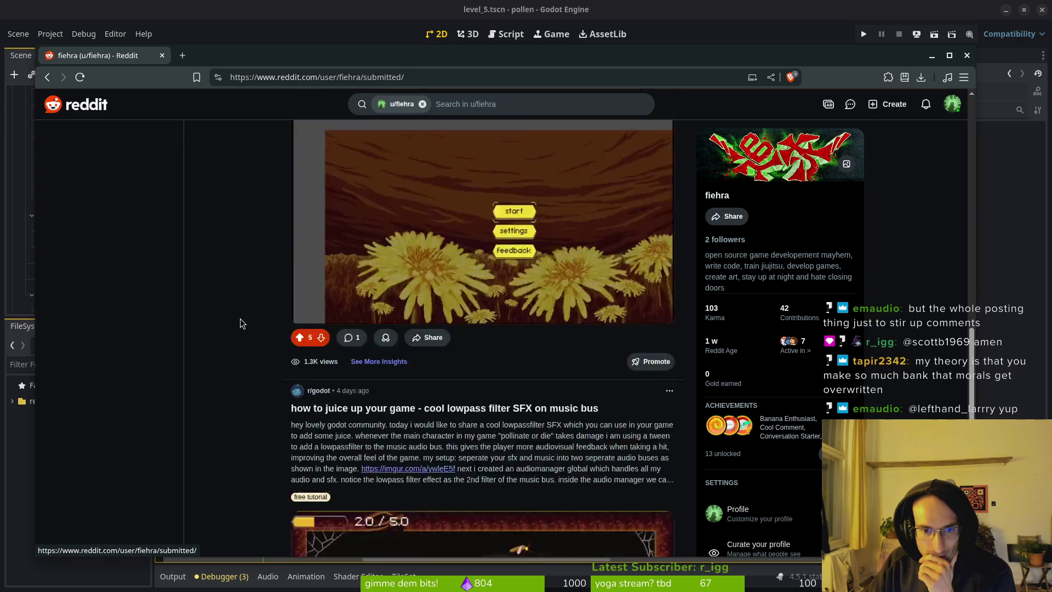
{"action": "left_click", "coordinate": [507, 393]}
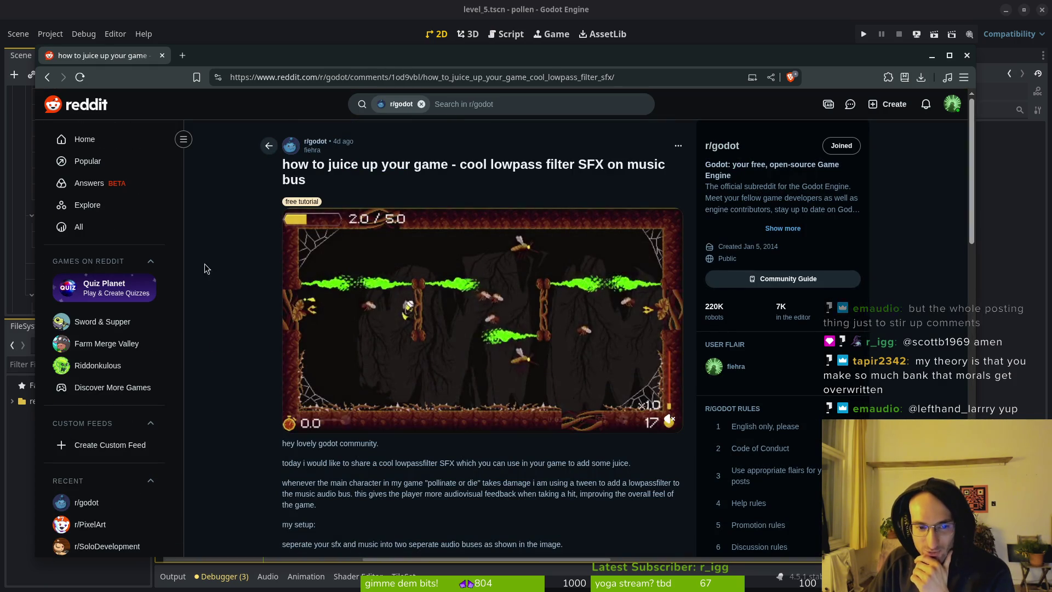
{"action": "scroll", "coordinate": [236, 364], "scroll_direction": "down", "scroll_amount": 6}
{"action": "scroll", "coordinate": [324, 385], "scroll_direction": "down", "scroll_amount": 2}
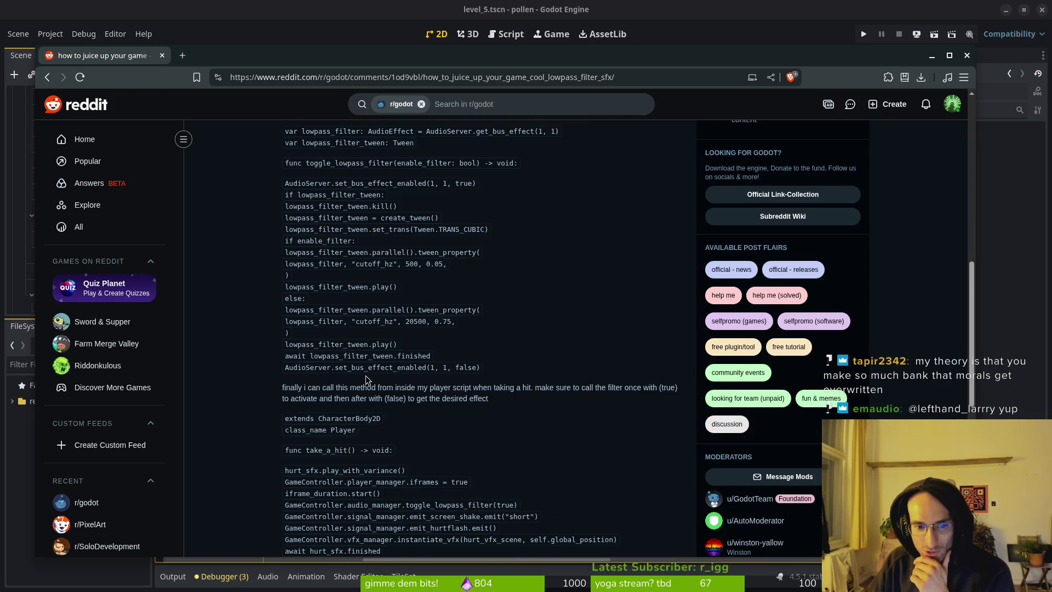
{"action": "scroll", "coordinate": [439, 318], "scroll_direction": "up", "scroll_amount": 8}
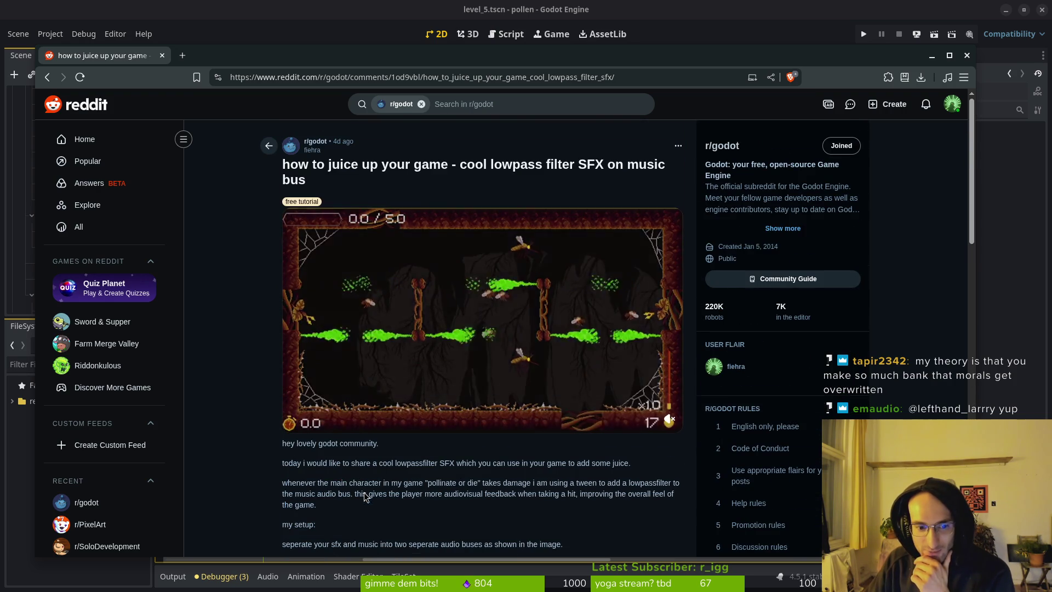
{"action": "scroll", "coordinate": [384, 339], "scroll_direction": "down", "scroll_amount": 1}
{"action": "left_click", "coordinate": [329, 497]}
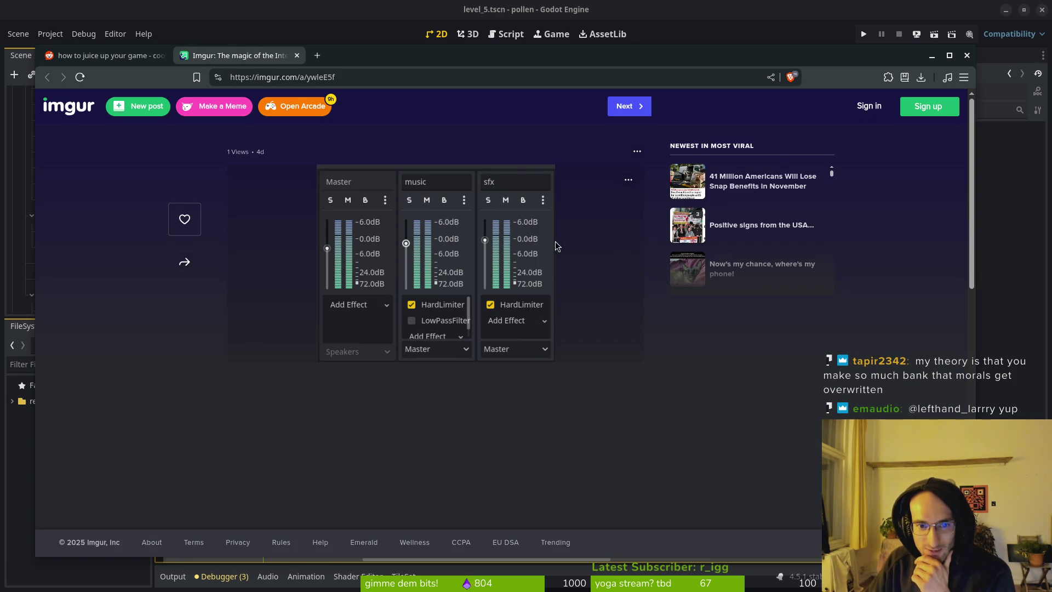
{"action": "left_click", "coordinate": [297, 55]}
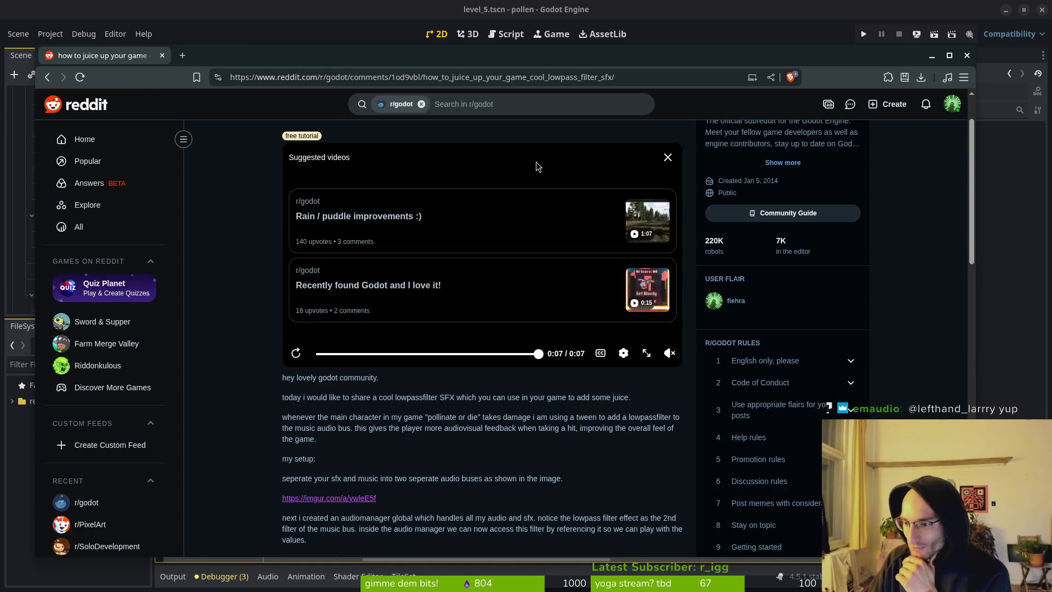
{"action": "left_click", "coordinate": [163, 56]}
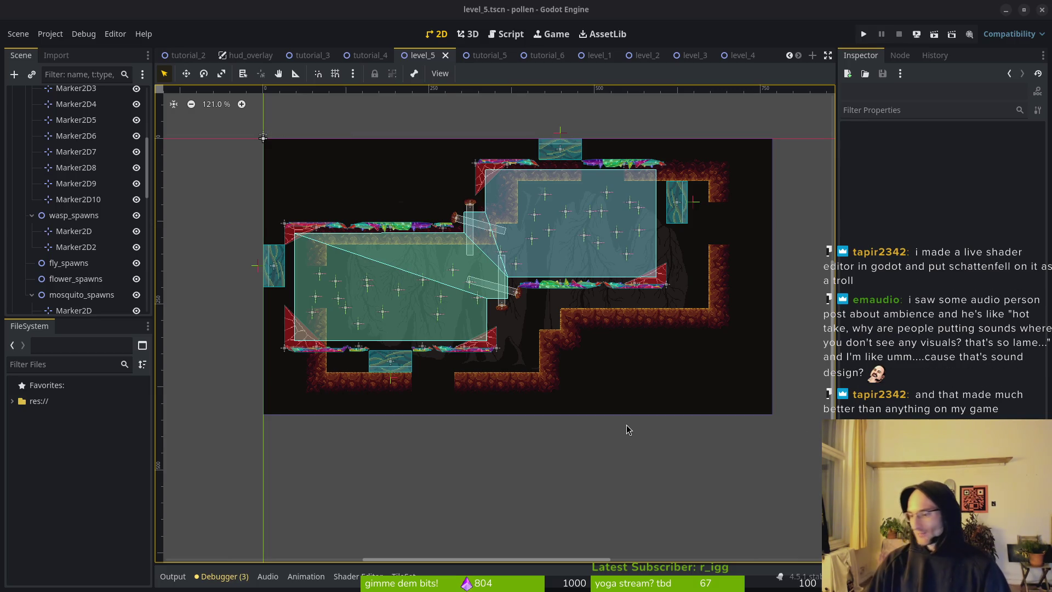
- Select the fumes nodes in level5's Scene dock
{"action": "scroll", "coordinate": [536, 291], "scroll_direction": "left", "scroll_amount": 2}
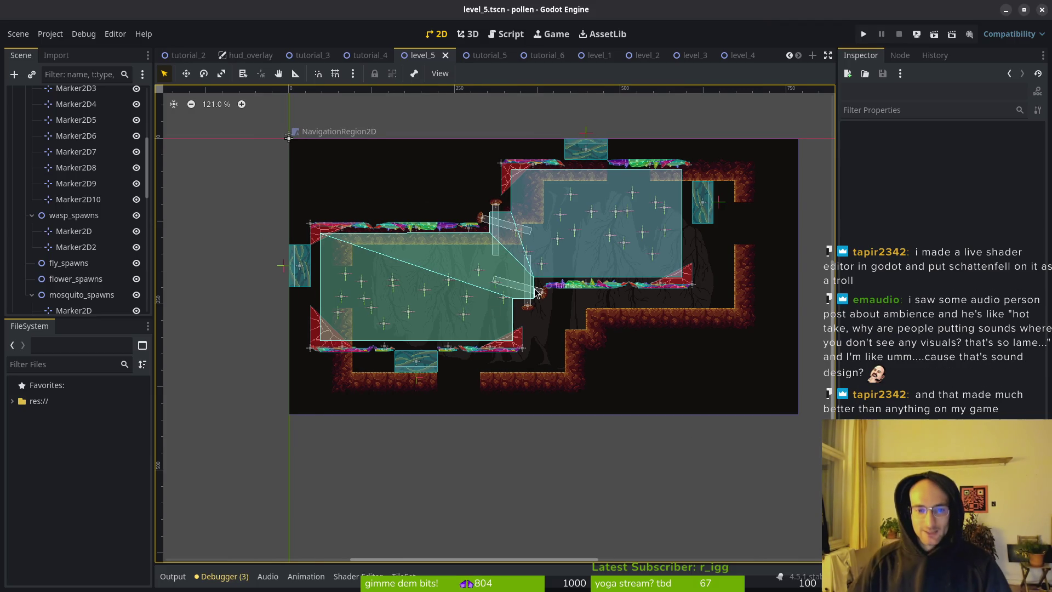
{"action": "scroll", "coordinate": [458, 319], "scroll_direction": "up", "scroll_amount": 1}
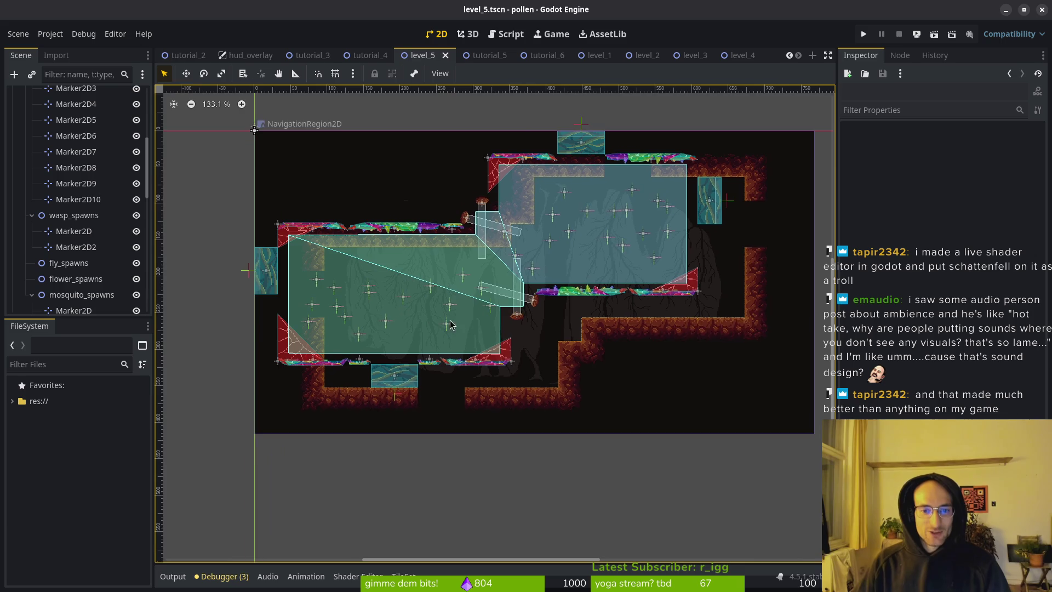
{"action": "scroll", "coordinate": [287, 264], "scroll_direction": "down", "scroll_amount": 1}
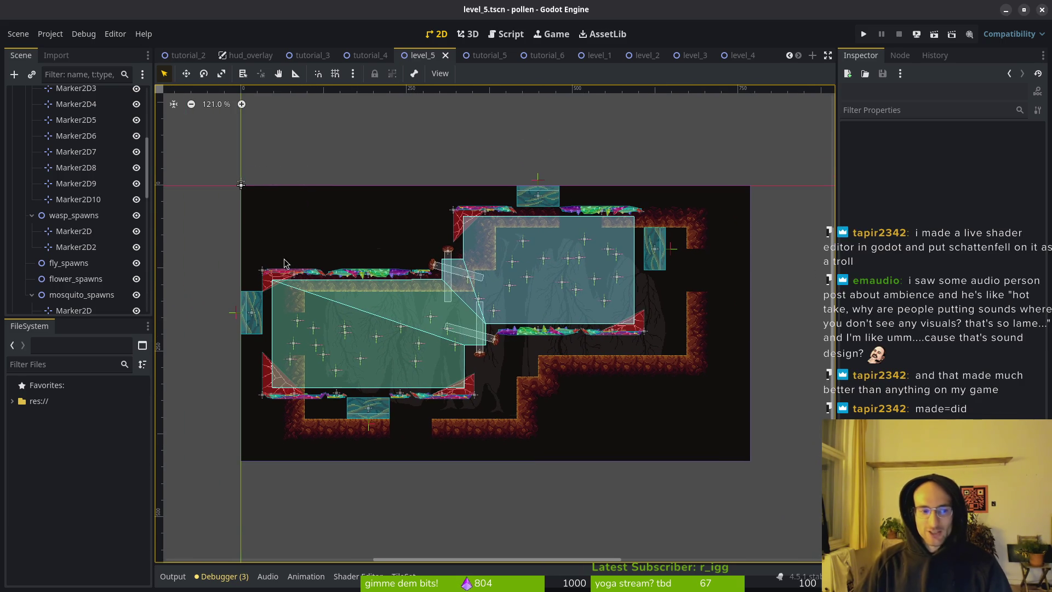
{"action": "scroll", "coordinate": [85, 268], "scroll_direction": "down", "scroll_amount": 10}
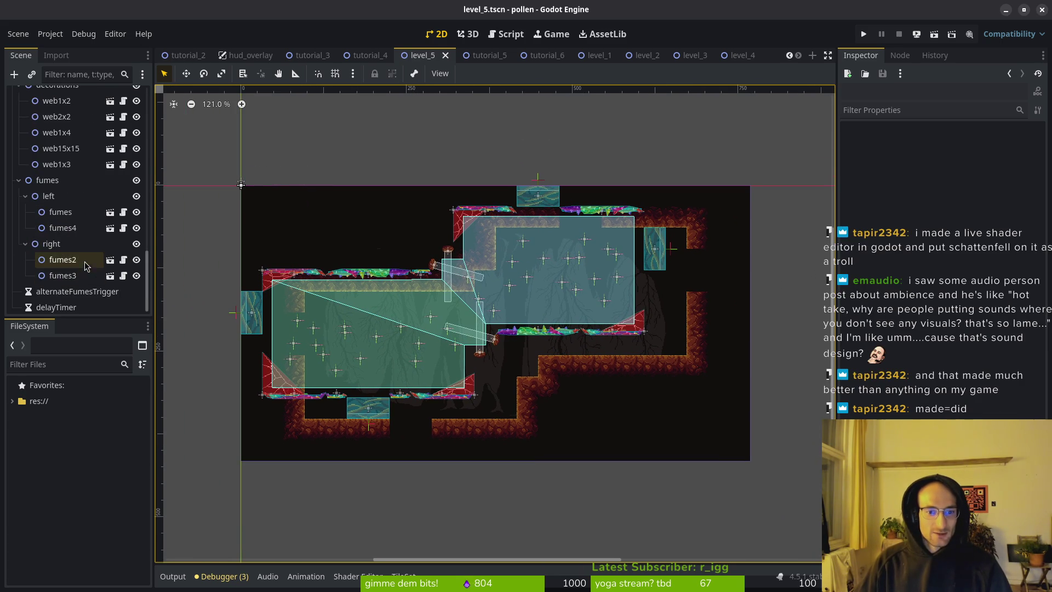
{"action": "left_click", "coordinate": [63, 255]}
{"action": "left_click", "coordinate": [63, 271], "text": "shift"}
{"action": "left_click", "coordinate": [61, 221], "text": "ctrl"}
- Add web15x15 and the remaining web decorations to the selection
{"action": "left_click", "coordinate": [60, 207], "text": "ctrl"}
{"action": "scroll", "coordinate": [60, 230], "scroll_direction": "up", "scroll_amount": 4}
{"action": "scroll", "coordinate": [58, 252], "scroll_direction": "down", "scroll_amount": 1}
{"action": "left_click", "coordinate": [55, 257], "text": "ctrl"}
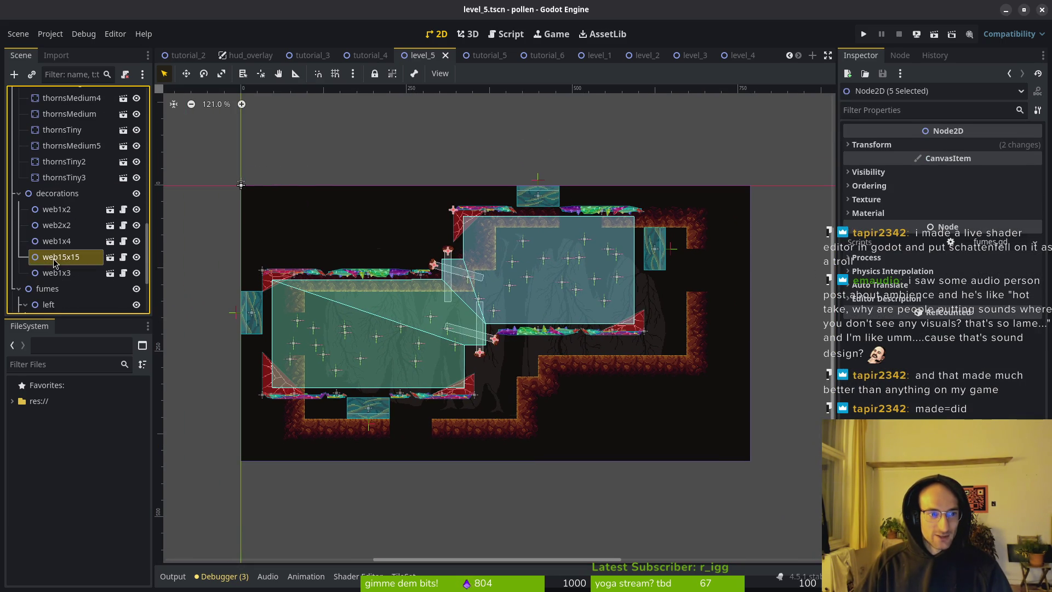
{"action": "left_click", "coordinate": [57, 273], "text": "ctrl"}
{"action": "left_click", "coordinate": [56, 241], "text": "ctrl"}
{"action": "left_click", "coordinate": [56, 226], "text": "ctrl"}
{"action": "left_click", "coordinate": [56, 209], "text": "ctrl"}
- Add the tiny, medium and large thorns to the selection
{"action": "scroll", "coordinate": [66, 258], "scroll_direction": "up", "scroll_amount": 5}
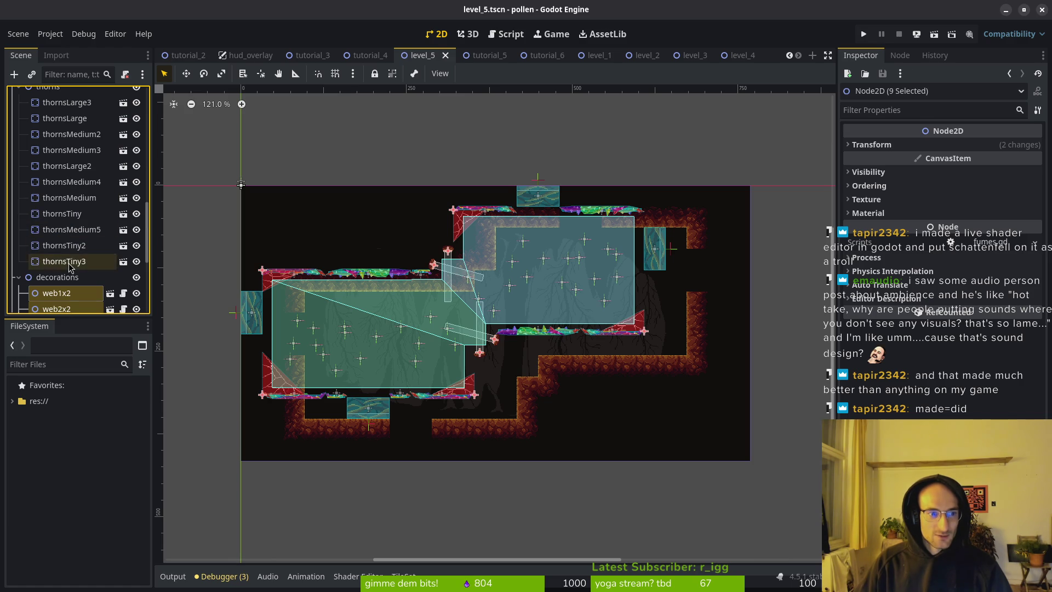
{"action": "left_click", "coordinate": [68, 261], "text": "ctrl"}
{"action": "left_click", "coordinate": [69, 245], "text": "ctrl"}
{"action": "left_click", "coordinate": [69, 230], "text": "ctrl"}
{"action": "left_click", "coordinate": [73, 198], "text": "ctrl"}
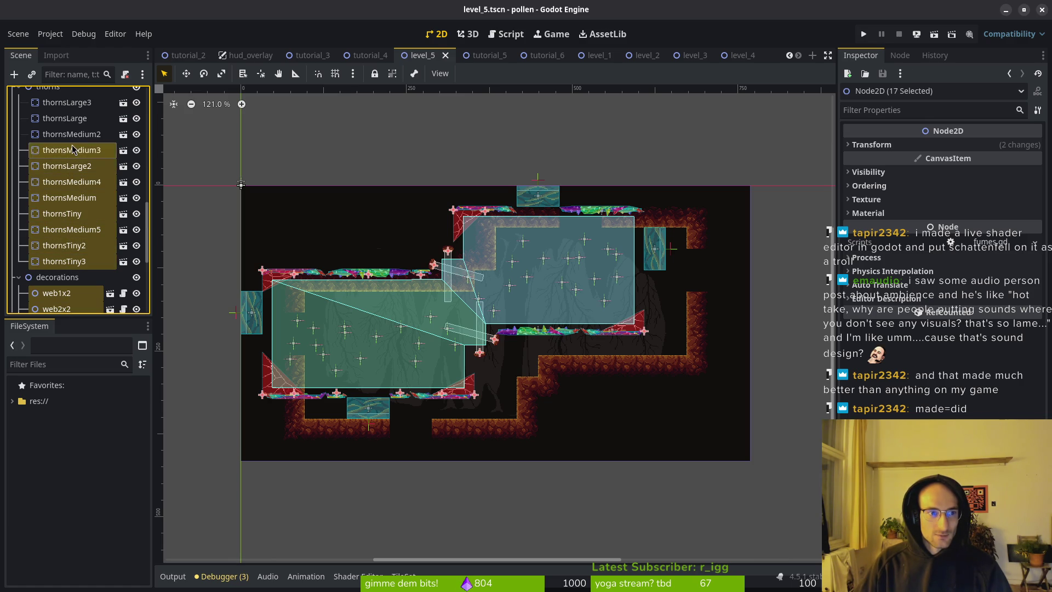
{"action": "left_click", "coordinate": [71, 150], "text": "shift"}
{"action": "left_click", "coordinate": [67, 103], "text": "shift"}
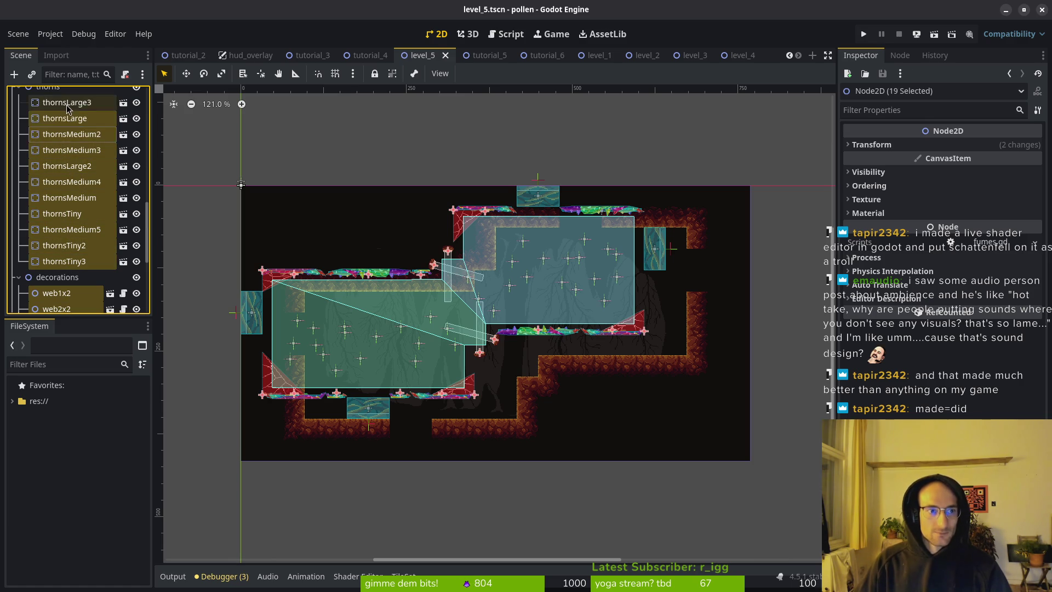
- Add the wasp and mosquito spawn markers and Marker2D5 through Marker2D10
{"action": "scroll", "coordinate": [68, 142], "scroll_direction": "up", "scroll_amount": 4}
{"action": "left_click", "coordinate": [65, 195], "text": "shift"}
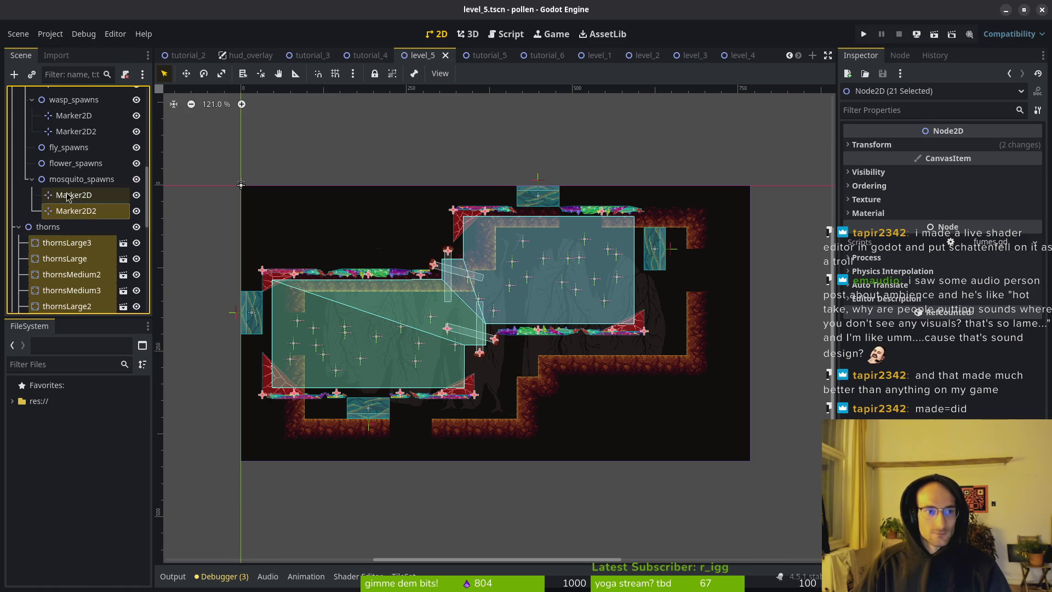
{"action": "scroll", "coordinate": [65, 195], "scroll_direction": "up", "scroll_amount": 2}
{"action": "left_click", "coordinate": [65, 222], "text": "shift"}
{"action": "left_click", "coordinate": [77, 196], "text": "shift"}
{"action": "left_click", "coordinate": [77, 164], "text": "shift"}
{"action": "left_click", "coordinate": [76, 121], "text": "shift"}
- Add the first fruitfly spawn markers to the selection
{"action": "left_click", "coordinate": [75, 99], "text": "shift"}
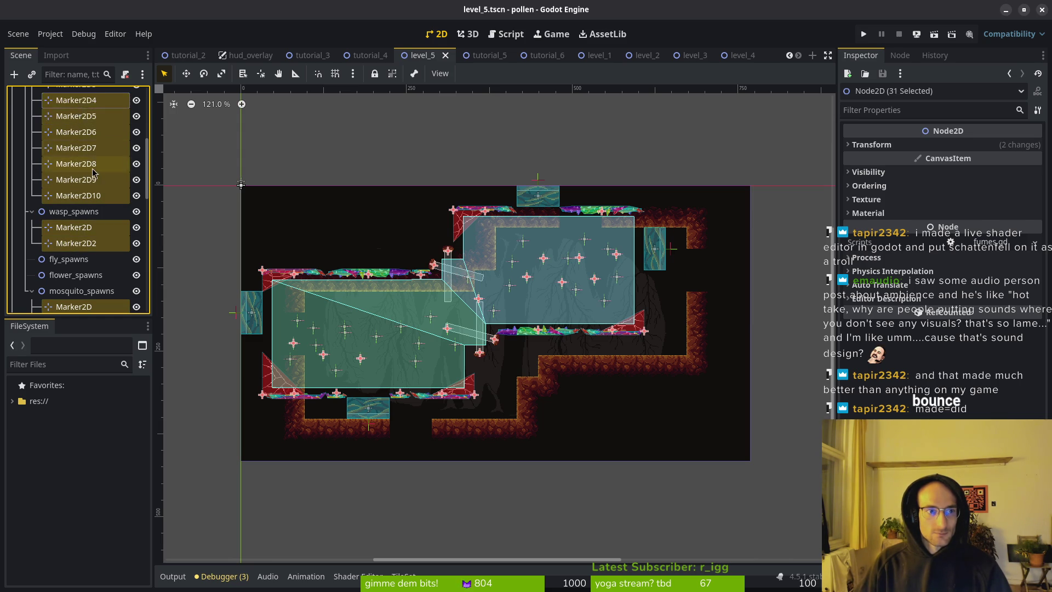
{"action": "scroll", "coordinate": [75, 137], "scroll_direction": "up", "scroll_amount": 4}
{"action": "left_click", "coordinate": [75, 202], "text": "shift"}
{"action": "left_click", "coordinate": [75, 185], "text": "shift"}
{"action": "left_click", "coordinate": [75, 169], "text": "shift"}
{"action": "scroll", "coordinate": [75, 192], "scroll_direction": "up", "scroll_amount": 3}
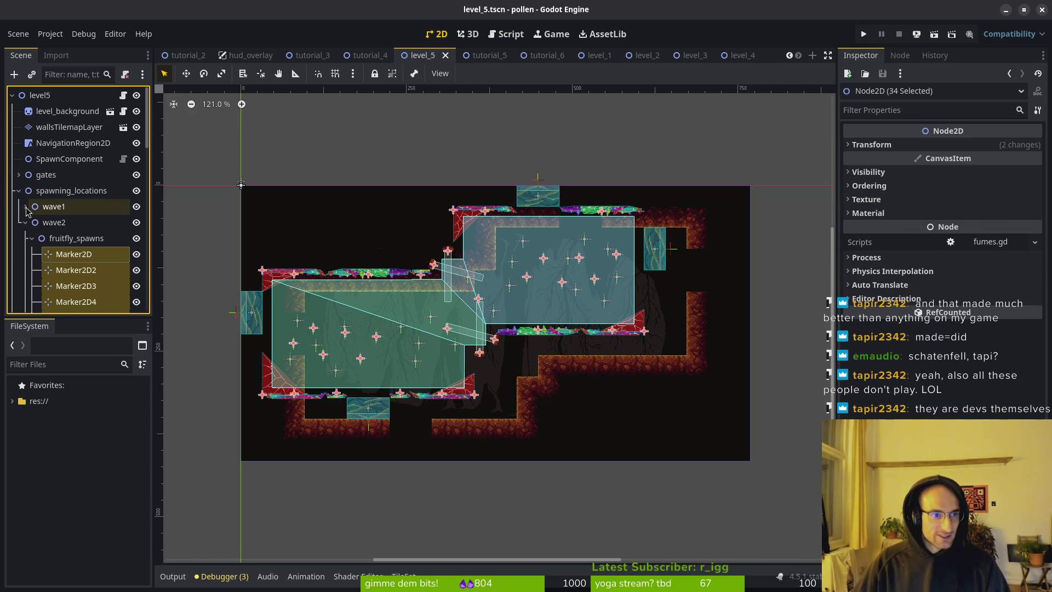
- Expand wave1 and its mosquito_spawns and fly_spawns groups to reveal their markers
{"action": "left_click", "coordinate": [26, 206]}
{"action": "scroll", "coordinate": [33, 216], "scroll_direction": "down", "scroll_amount": 2}
{"action": "scroll", "coordinate": [39, 219], "scroll_direction": "up", "scroll_amount": 2}
{"action": "left_click", "coordinate": [32, 226]}
{"action": "left_click", "coordinate": [31, 196]}
{"action": "scroll", "coordinate": [52, 202], "scroll_direction": "down", "scroll_amount": 10}
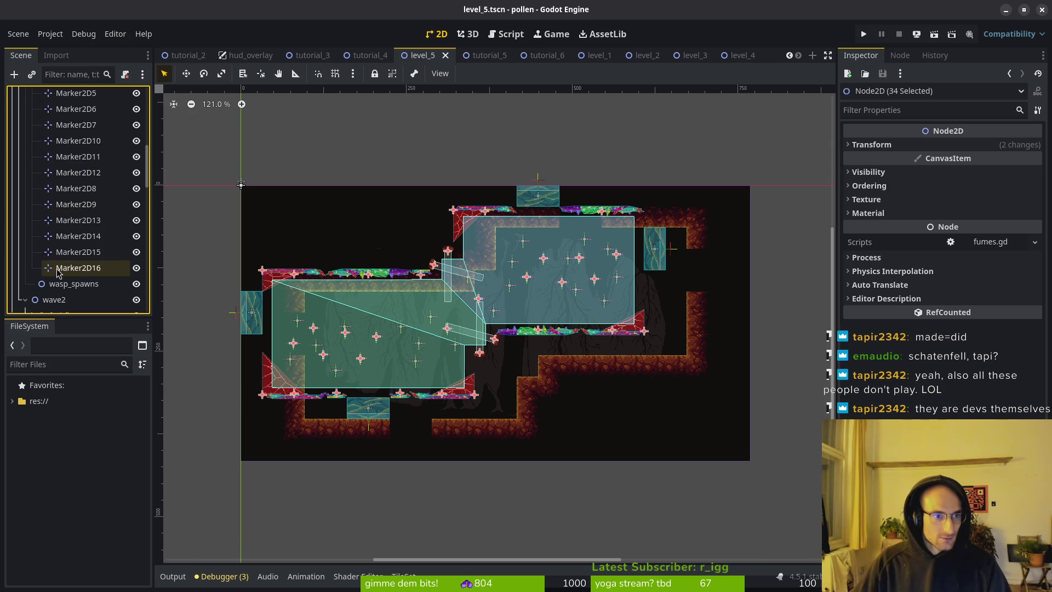
- Add fruitfly markers Marker2D12 to Marker2D16 and further fruitfly markers to the selection
{"action": "left_click", "coordinate": [77, 268], "text": "ctrl"}
{"action": "left_click", "coordinate": [77, 253], "text": "ctrl"}
{"action": "left_click", "coordinate": [78, 236], "text": "ctrl"}
{"action": "left_click", "coordinate": [77, 221], "text": "ctrl"}
{"action": "left_click", "coordinate": [77, 204], "text": "ctrl"}
{"action": "left_click", "coordinate": [77, 188], "text": "ctrl"}
{"action": "left_click", "coordinate": [82, 172], "text": "ctrl"}
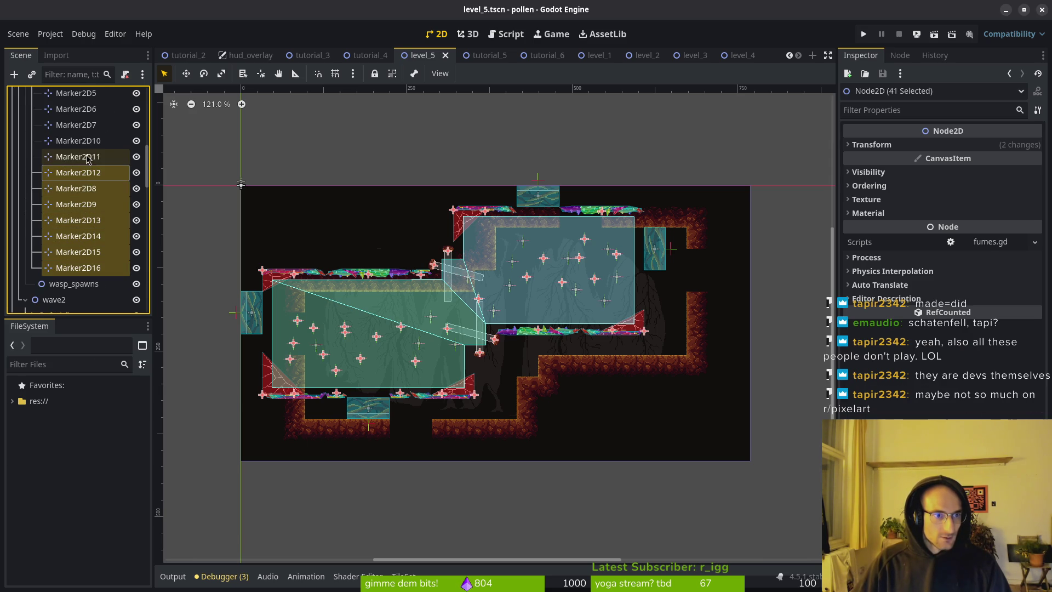
{"action": "left_click", "coordinate": [78, 157], "text": "ctrl"}
{"action": "left_click", "coordinate": [78, 141], "text": "ctrl"}
{"action": "left_click", "coordinate": [77, 125], "text": "ctrl"}
{"action": "left_click", "coordinate": [77, 109], "text": "ctrl"}
{"action": "left_click", "coordinate": [76, 93], "text": "ctrl"}
{"action": "scroll", "coordinate": [82, 109], "scroll_direction": "up", "scroll_amount": 5}
- Add the remaining fruitfly and mosquito spawn markers to the selection
{"action": "left_click", "coordinate": [76, 191], "text": "ctrl"}
{"action": "left_click", "coordinate": [77, 176], "text": "ctrl"}
{"action": "left_click", "coordinate": [77, 160], "text": "ctrl"}
{"action": "left_click", "coordinate": [74, 144], "text": "ctrl"}
{"action": "scroll", "coordinate": [76, 164], "scroll_direction": "up", "scroll_amount": 4}
{"action": "left_click", "coordinate": [76, 223], "text": "ctrl"}
{"action": "left_click", "coordinate": [75, 210], "text": "ctrl"}
{"action": "left_click", "coordinate": [74, 193], "text": "ctrl"}
- Add fly1 and fly2 to the selection and expand the gates node
{"action": "left_click", "coordinate": [61, 145], "text": "ctrl"}
{"action": "left_click", "coordinate": [62, 129], "text": "ctrl"}
{"action": "scroll", "coordinate": [55, 165], "scroll_direction": "up", "scroll_amount": 4}
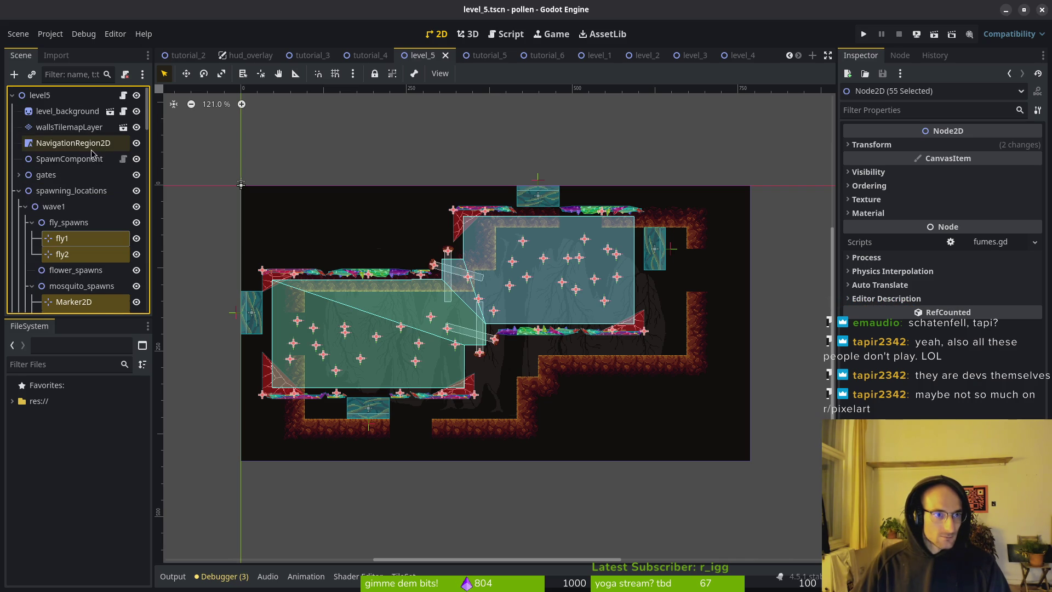
{"action": "left_click", "coordinate": [19, 174]}
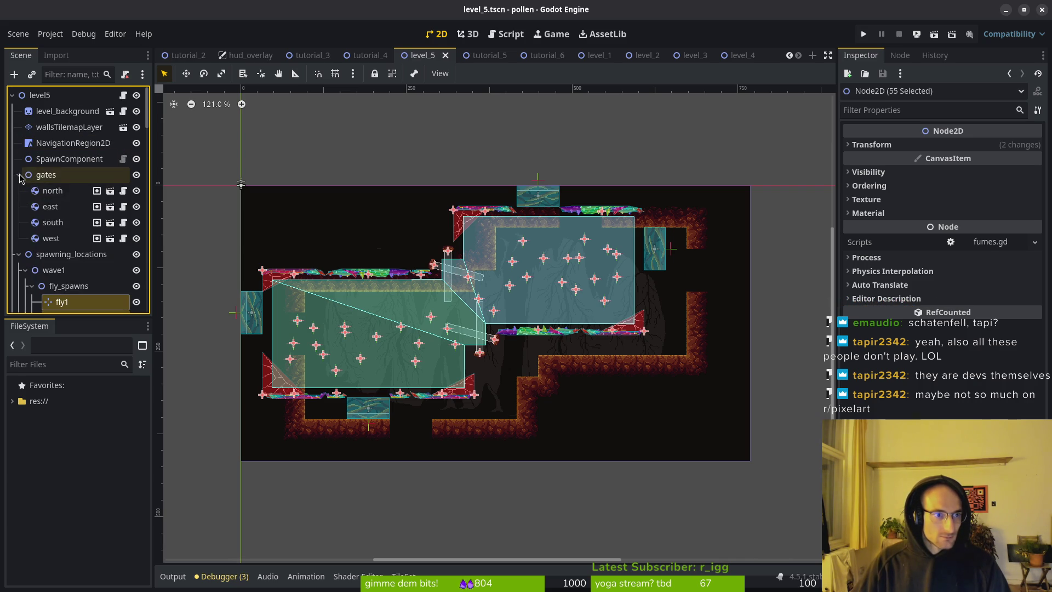
- Add the north, east, south and west gates to the selection
{"action": "left_click", "coordinate": [51, 238], "text": "ctrl"}
{"action": "left_click", "coordinate": [52, 222], "text": "ctrl"}
{"action": "left_click", "coordinate": [51, 206], "text": "ctrl"}
{"action": "left_click", "coordinate": [54, 192], "text": "ctrl"}
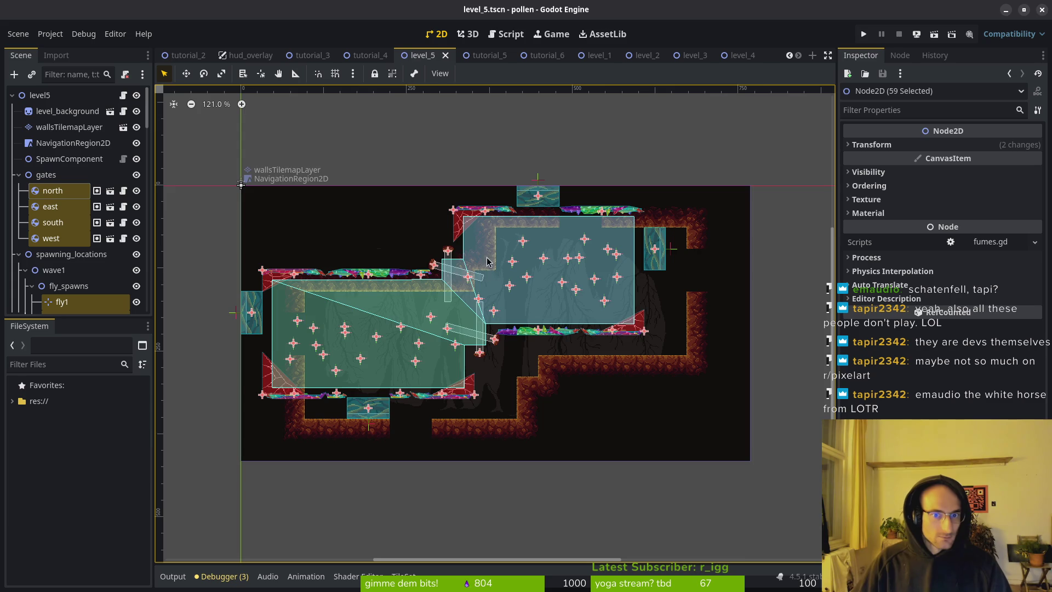
- Drag the whole selection 64 px right and 32 px down, then deselect
{"action": "scroll", "coordinate": [472, 277], "scroll_direction": "up", "scroll_amount": 5}
{"action": "scroll", "coordinate": [471, 278], "scroll_direction": "up", "scroll_amount": 7}
{"action": "scroll", "coordinate": [578, 273], "scroll_direction": "left", "scroll_amount": 5}
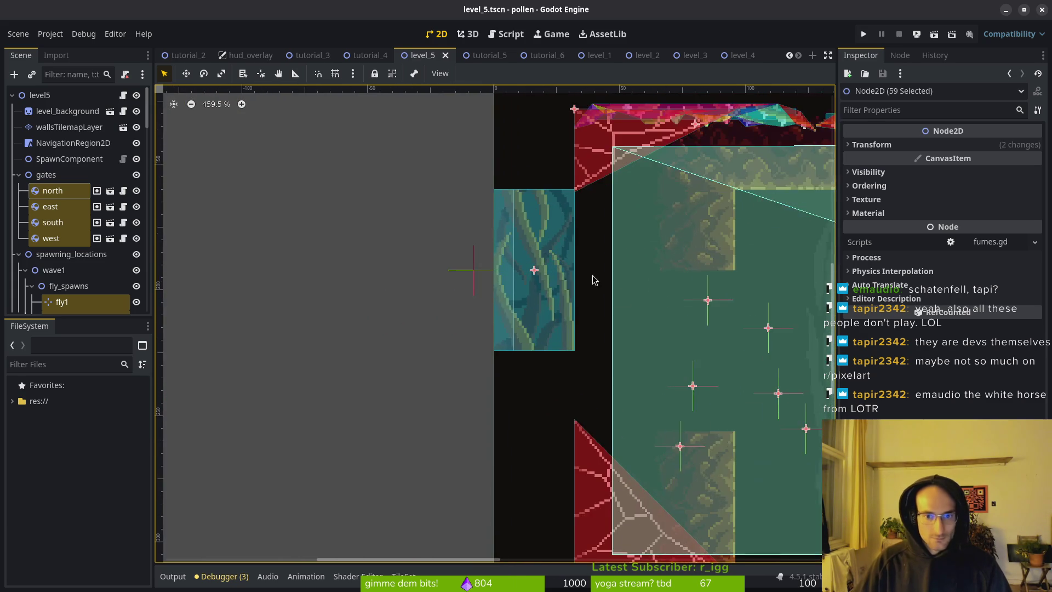
{"action": "left_click_drag", "start_coordinate": [444, 244], "coordinate": [605, 323]}
{"action": "scroll", "coordinate": [607, 313], "scroll_direction": "right", "scroll_amount": 3}
{"action": "left_click", "coordinate": [623, 308]}
{"action": "scroll", "coordinate": [623, 307], "scroll_direction": "right", "scroll_amount": 3}
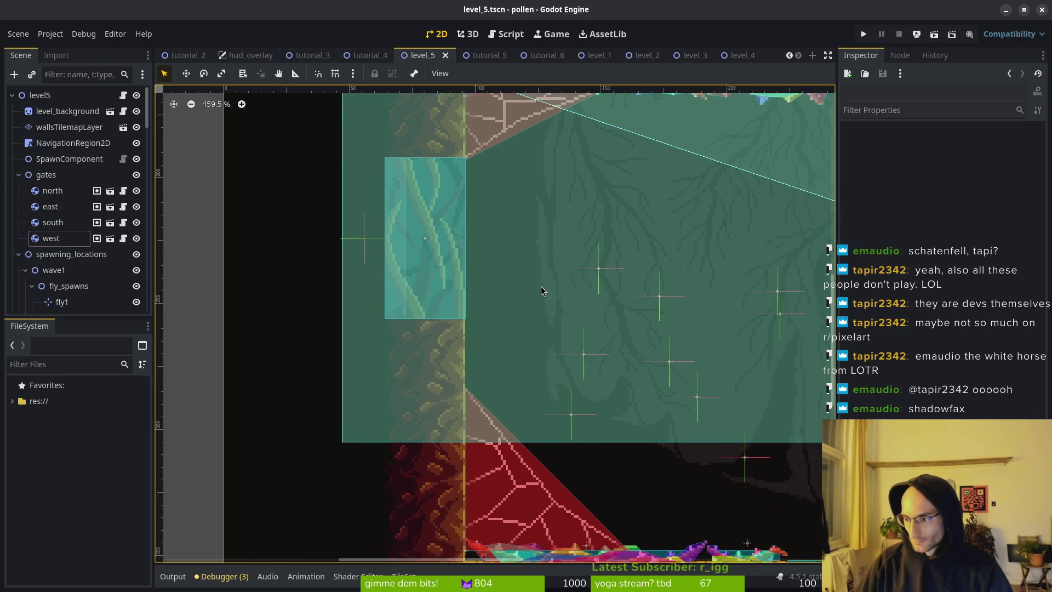
{"action": "scroll", "coordinate": [543, 290], "scroll_direction": "down", "scroll_amount": 3}
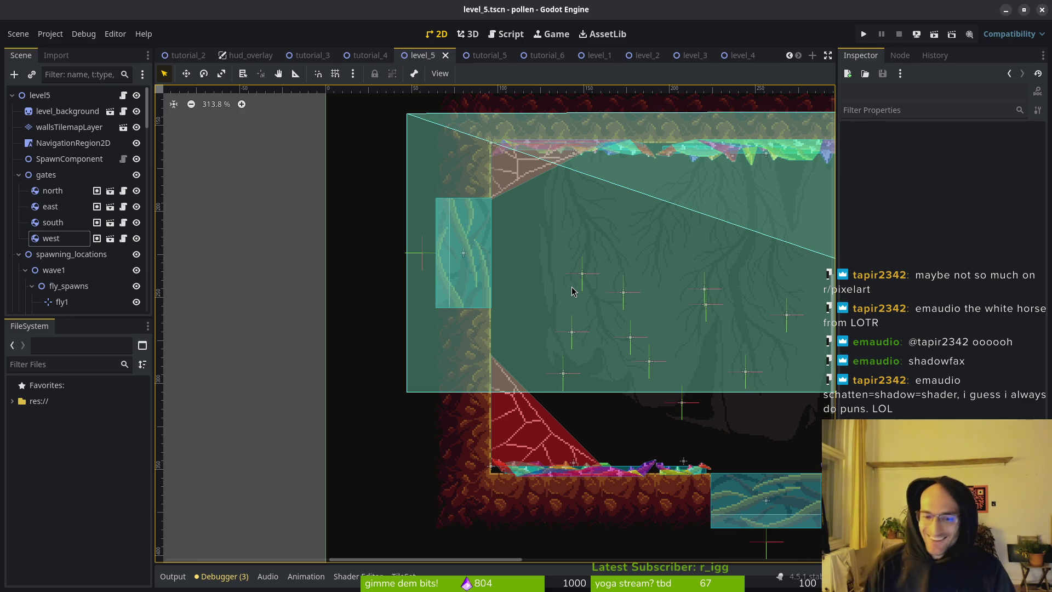
{"action": "scroll", "coordinate": [647, 385], "scroll_direction": "down", "scroll_amount": 1}
{"action": "scroll", "coordinate": [647, 385], "scroll_direction": "down", "scroll_amount": 5}
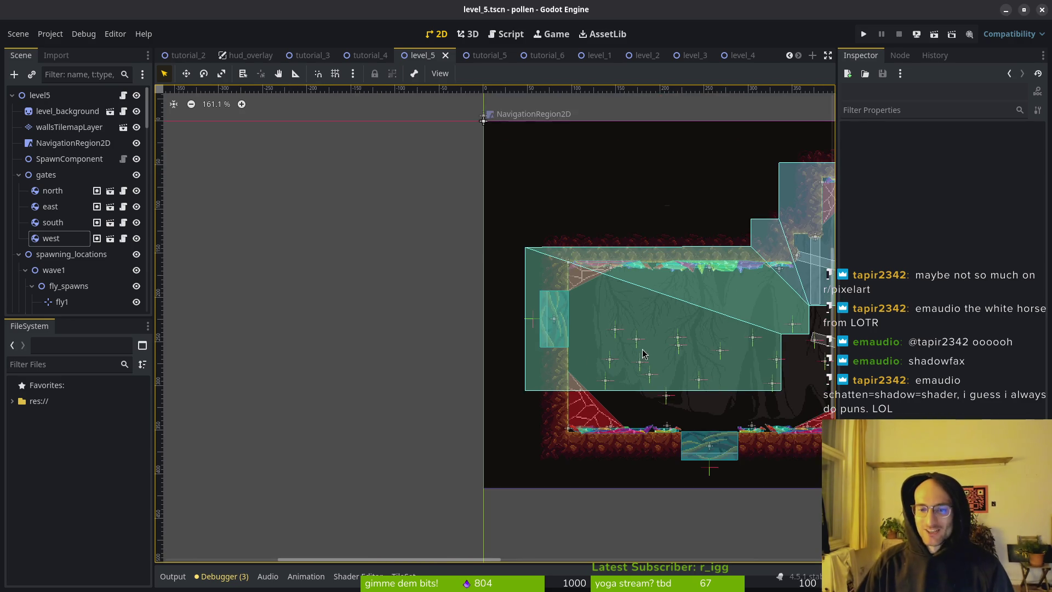
{"action": "scroll", "coordinate": [482, 300], "scroll_direction": "up", "scroll_amount": 4}
{"action": "scroll", "coordinate": [482, 300], "scroll_direction": "up", "scroll_amount": 1}
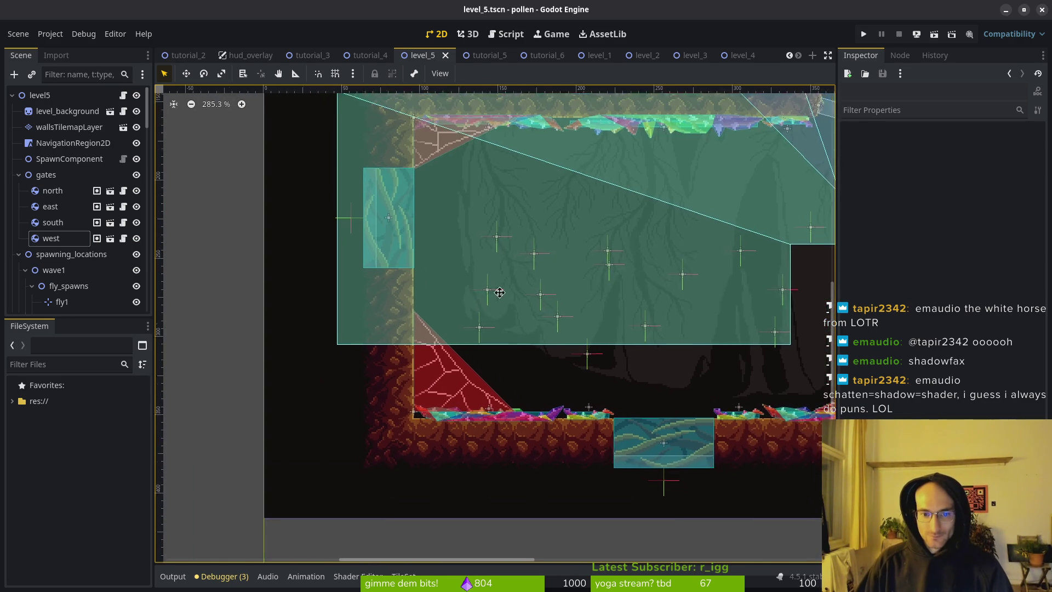
- On NavigationRegion2D, snap polygon vertices 5, 3 and 2 onto the rock corners
{"action": "left_click", "coordinate": [471, 312]}
{"action": "scroll", "coordinate": [454, 324], "scroll_direction": "up", "scroll_amount": 3}
{"action": "left_click_drag", "start_coordinate": [393, 297], "coordinate": [560, 380]}
{"action": "scroll", "coordinate": [559, 374], "scroll_direction": "up", "scroll_amount": 2}
{"action": "scroll", "coordinate": [558, 460], "scroll_direction": "up", "scroll_amount": 3}
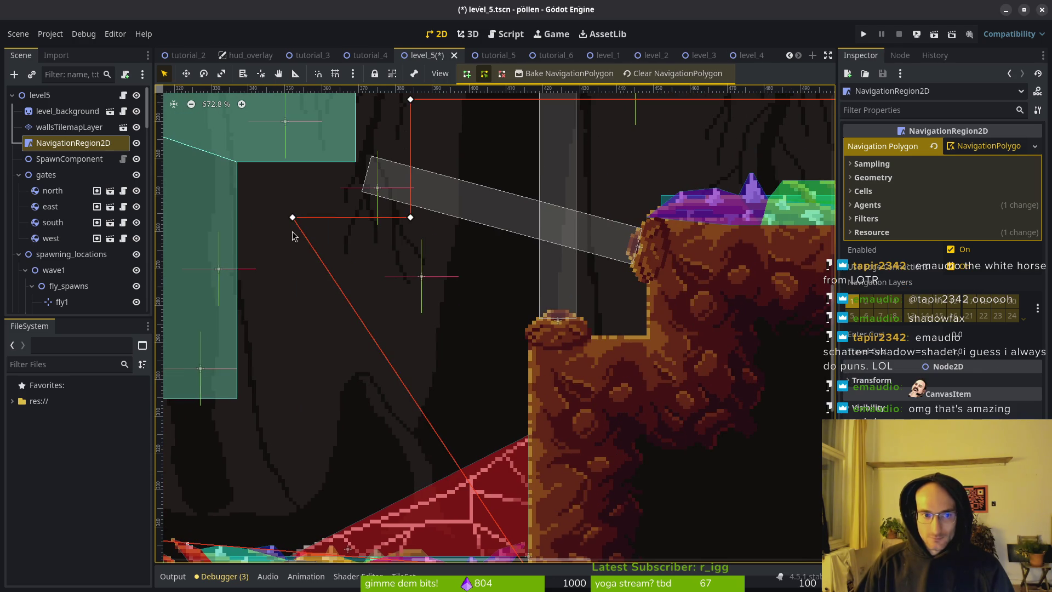
{"action": "mouse_move", "coordinate": [411, 217]}
{"action": "left_mouse_down"}
{"action": "mouse_move", "coordinate": [565, 310]}
{"action": "mouse_move", "coordinate": [647, 335]}
{"action": "left_mouse_up"}
{"action": "left_click_drag", "start_coordinate": [294, 219], "coordinate": [529, 335]}
{"action": "scroll", "coordinate": [435, 374], "scroll_direction": "up", "scroll_amount": 5}
{"action": "scroll", "coordinate": [434, 375], "scroll_direction": "right", "scroll_amount": 4}
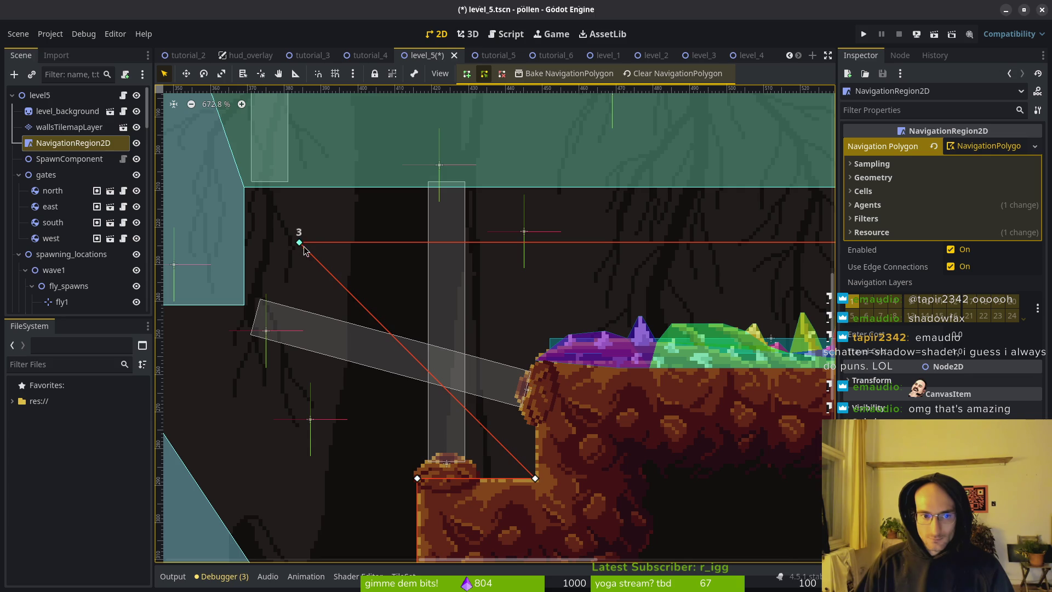
{"action": "left_click_drag", "start_coordinate": [301, 249], "coordinate": [537, 368]}
{"action": "scroll", "coordinate": [351, 244], "scroll_direction": "right", "scroll_amount": 10}
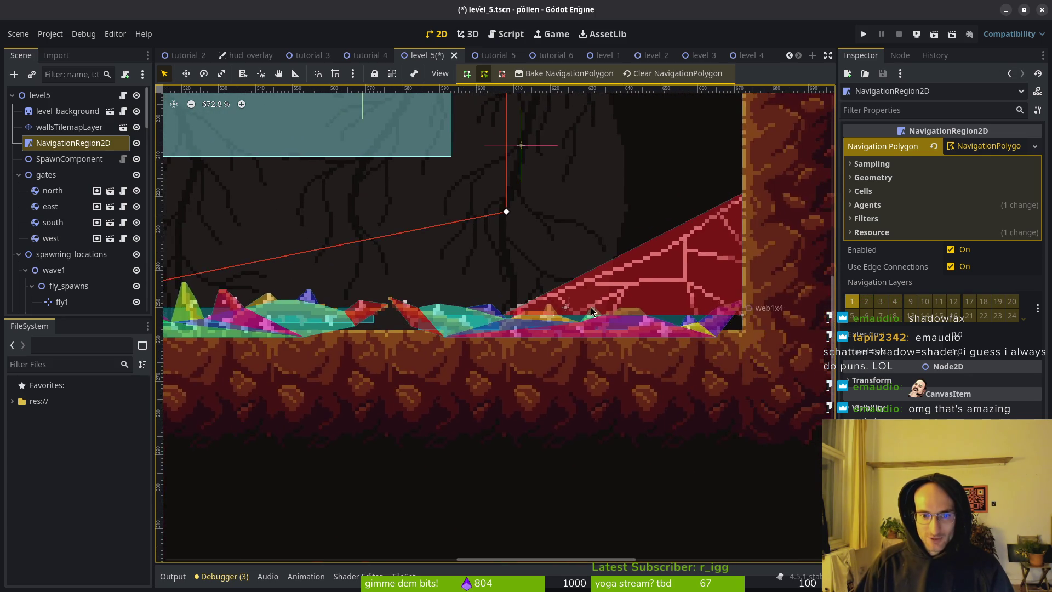
{"action": "left_click_drag", "start_coordinate": [352, 246], "coordinate": [588, 364]}
- Move vertex 1 and the top vertex onto the pink rock corners
{"action": "scroll", "coordinate": [477, 305], "scroll_direction": "up", "scroll_amount": 5}
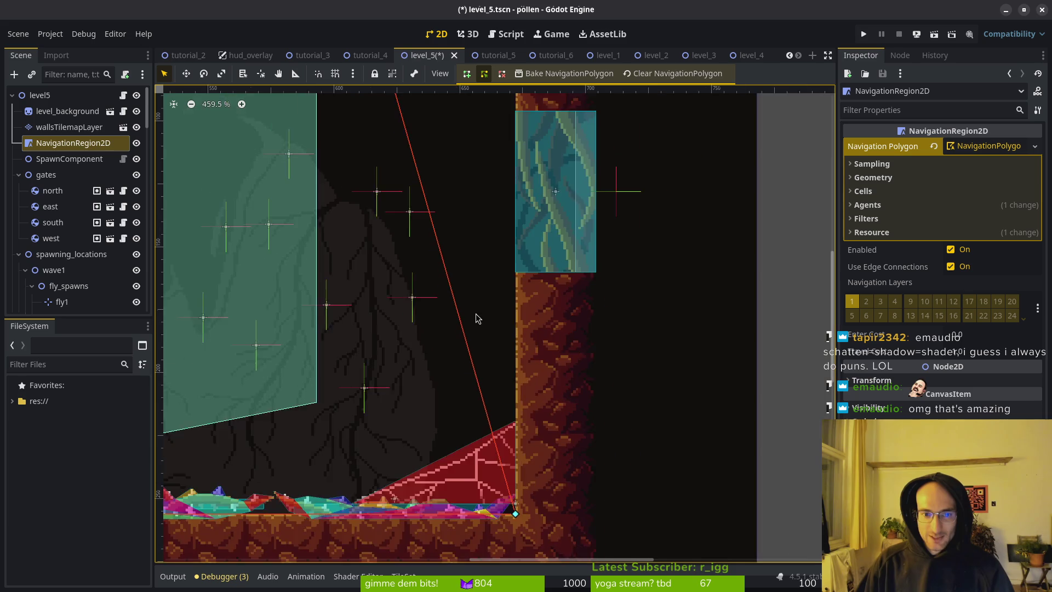
{"action": "scroll", "coordinate": [460, 304], "scroll_direction": "down", "scroll_amount": 2}
{"action": "mouse_move", "coordinate": [402, 146]}
{"action": "left_mouse_down"}
{"action": "mouse_move", "coordinate": [437, 220]}
{"action": "mouse_move", "coordinate": [557, 219]}
{"action": "left_mouse_up"}
{"action": "scroll", "coordinate": [557, 219], "scroll_direction": "up", "scroll_amount": 3}
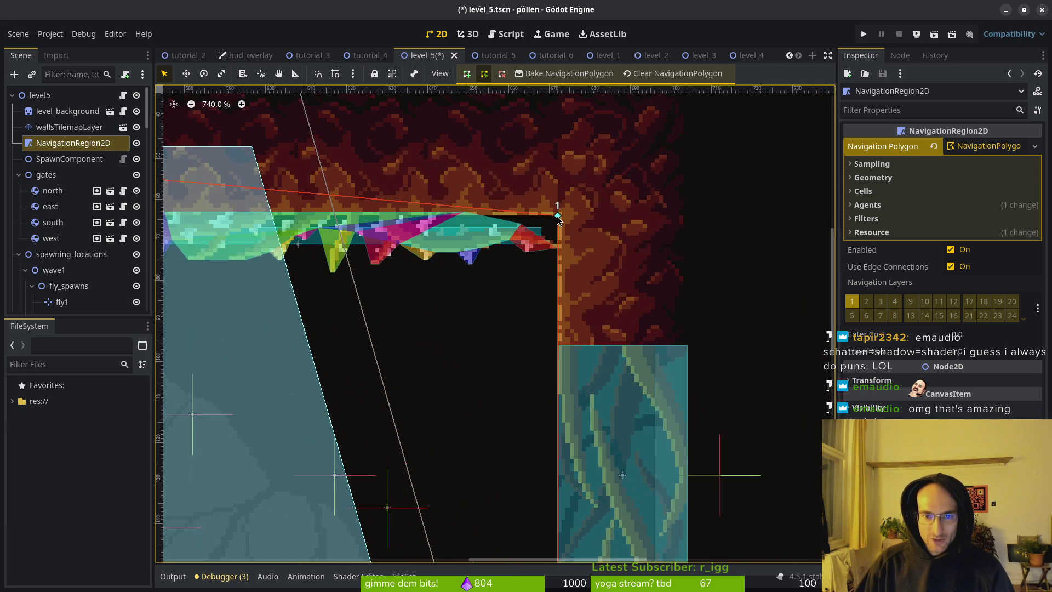
{"action": "scroll", "coordinate": [555, 219], "scroll_direction": "down", "scroll_amount": 5}
{"action": "scroll", "coordinate": [280, 268], "scroll_direction": "up", "scroll_amount": 3}
{"action": "mouse_move", "coordinate": [473, 162]}
{"action": "left_mouse_down"}
{"action": "mouse_move", "coordinate": [757, 281]}
{"action": "mouse_move", "coordinate": [708, 281]}
{"action": "left_mouse_up"}
{"action": "scroll", "coordinate": [709, 280], "scroll_direction": "up", "scroll_amount": 2}
{"action": "left_click_drag", "start_coordinate": [580, 296], "coordinate": [402, 133]}
- Bring vertices 11, 10 and 9 down onto the wall's bottom edge
{"action": "left_click_drag", "start_coordinate": [293, 235], "coordinate": [530, 357]}
{"action": "left_click_drag", "start_coordinate": [186, 276], "coordinate": [263, 237]}
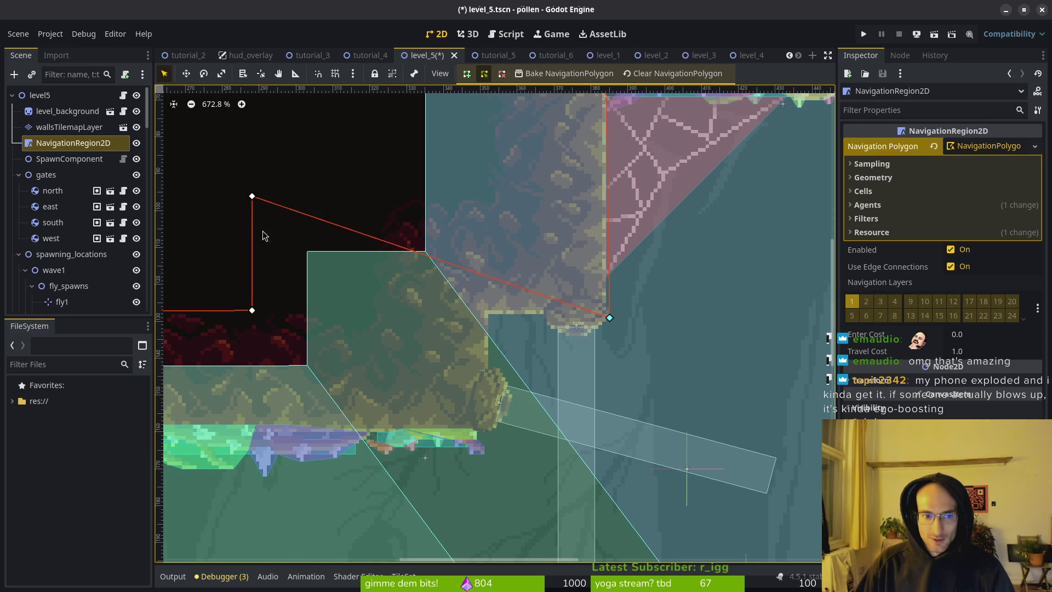
{"action": "mouse_move", "coordinate": [252, 197]}
{"action": "left_mouse_down"}
{"action": "mouse_move", "coordinate": [492, 323]}
{"action": "mouse_move", "coordinate": [488, 314]}
{"action": "left_mouse_up"}
{"action": "left_click_drag", "start_coordinate": [610, 317], "coordinate": [606, 319]}
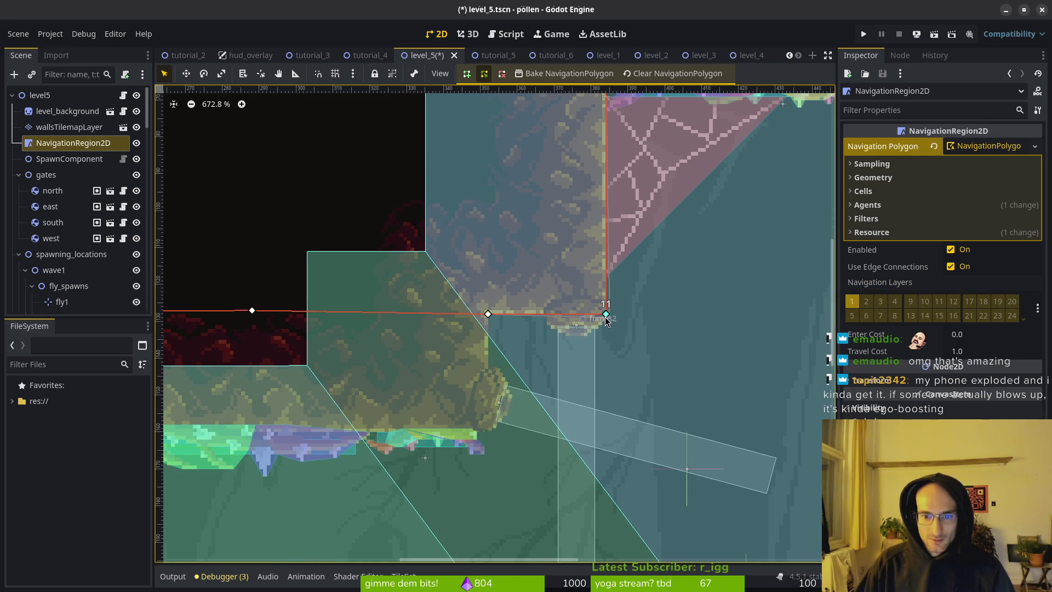
{"action": "scroll", "coordinate": [435, 270], "scroll_direction": "down", "scroll_amount": 3}
{"action": "scroll", "coordinate": [463, 271], "scroll_direction": "left", "scroll_amount": 5}
{"action": "left_click_drag", "start_coordinate": [404, 226], "coordinate": [635, 347]}
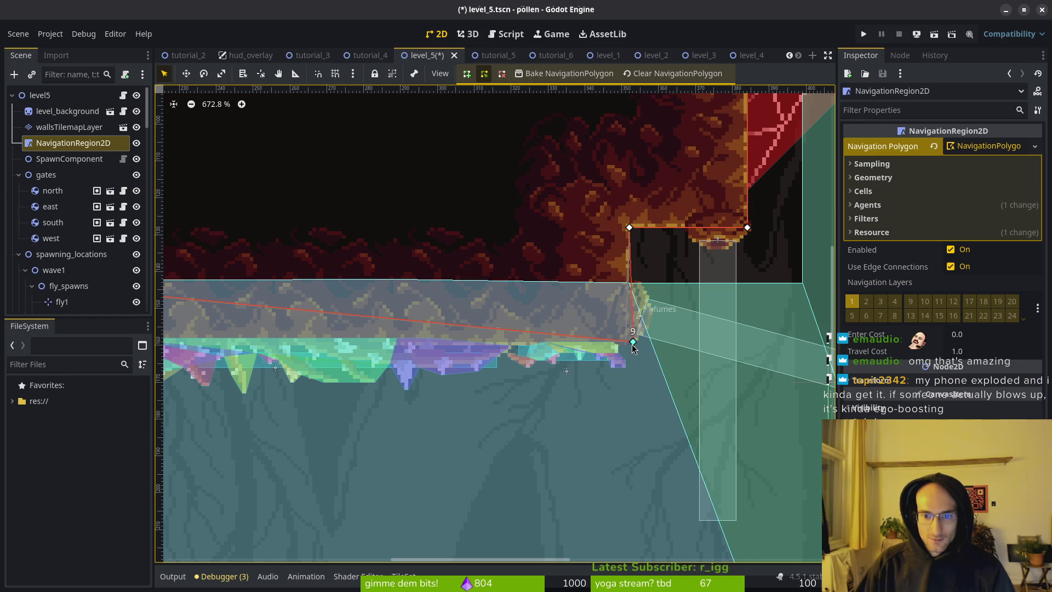
{"action": "scroll", "coordinate": [630, 343], "scroll_direction": "left", "scroll_amount": 10}
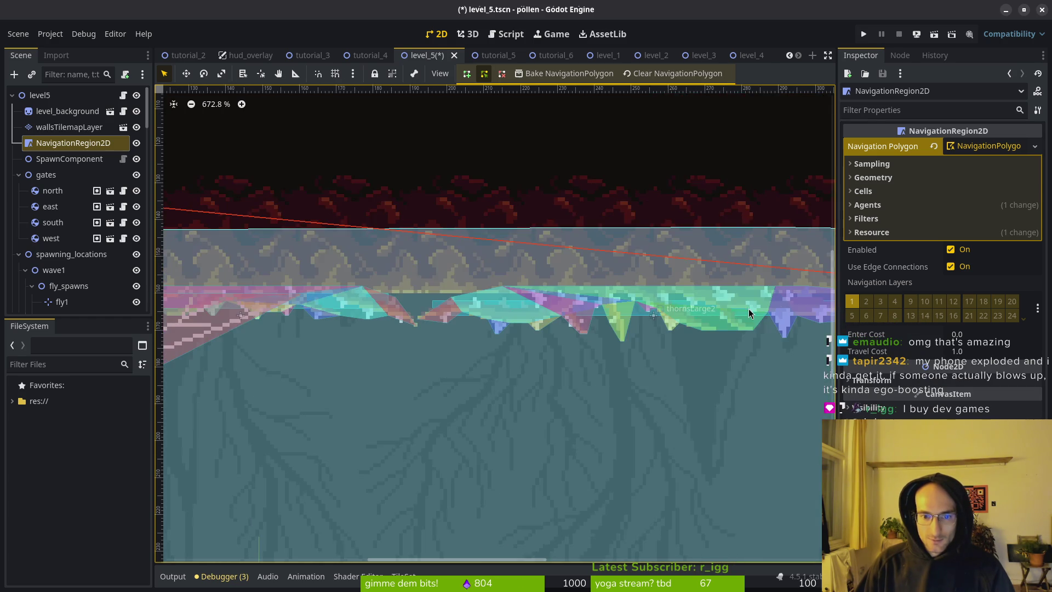
{"action": "scroll", "coordinate": [366, 278], "scroll_direction": "left", "scroll_amount": 4}
- Move vertex 8 to the wall's inner corner and vertex 7 to the floor corner, then save
{"action": "left_click_drag", "start_coordinate": [327, 173], "coordinate": [561, 288]}
{"action": "scroll", "coordinate": [564, 286], "scroll_direction": "up", "scroll_amount": 2}
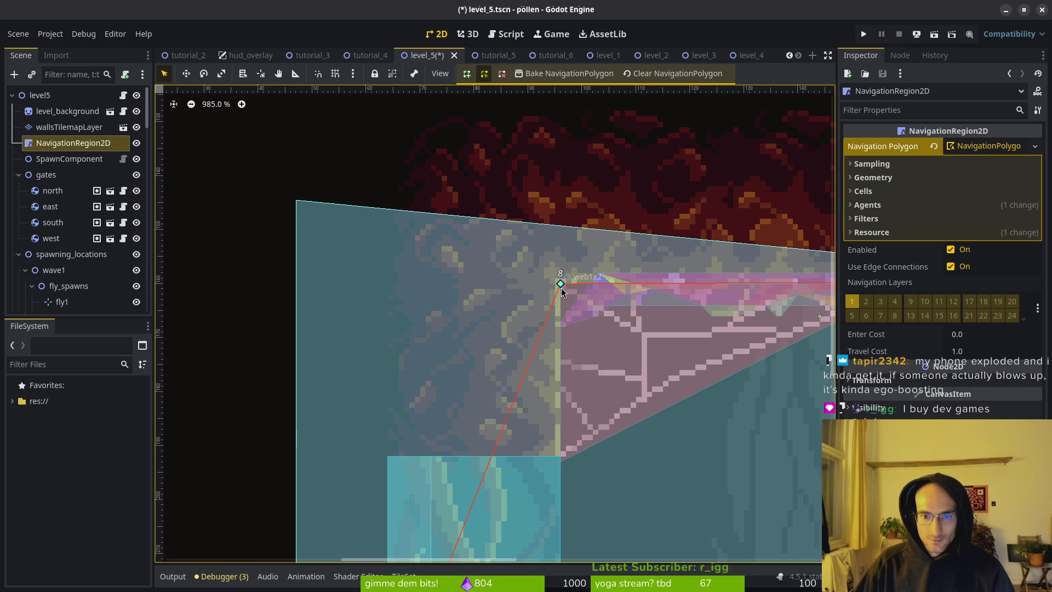
{"action": "scroll", "coordinate": [561, 288], "scroll_direction": "down", "scroll_amount": 3}
{"action": "scroll", "coordinate": [619, 382], "scroll_direction": "down", "scroll_amount": 8}
{"action": "scroll", "coordinate": [506, 361], "scroll_direction": "down", "scroll_amount": 3}
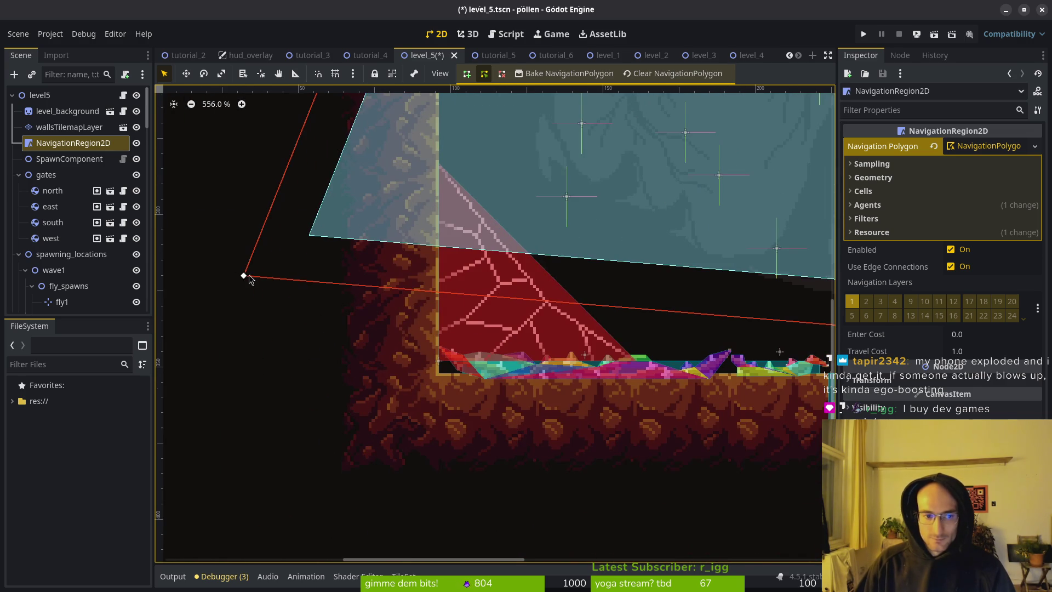
{"action": "mouse_move", "coordinate": [244, 277]}
{"action": "left_mouse_down"}
{"action": "mouse_move", "coordinate": [442, 377]}
{"action": "mouse_move", "coordinate": [456, 364]}
{"action": "left_mouse_up"}
{"action": "scroll", "coordinate": [436, 367], "scroll_direction": "down", "scroll_amount": 1}
{"action": "scroll", "coordinate": [488, 359], "scroll_direction": "down", "scroll_amount": 3}
{"action": "scroll", "coordinate": [465, 324], "scroll_direction": "right", "scroll_amount": 4}
{"action": "key", "text": "ctrl+s"}
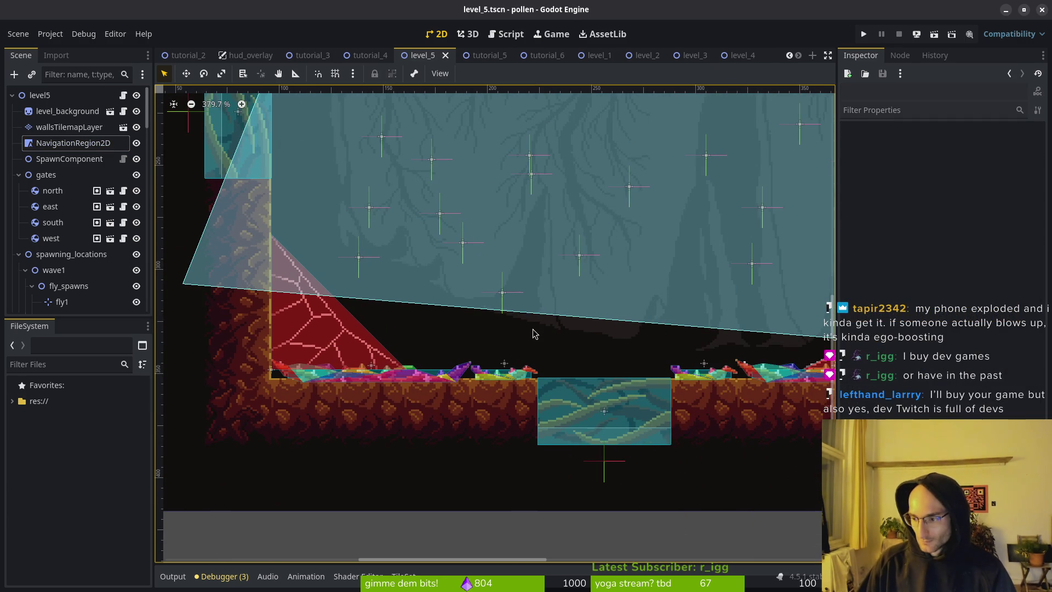
- Rebake level_5's navigation polygon from the NavigationRegion2D node to follow the new outline
{"action": "scroll", "coordinate": [466, 322], "scroll_direction": "down", "scroll_amount": 5}
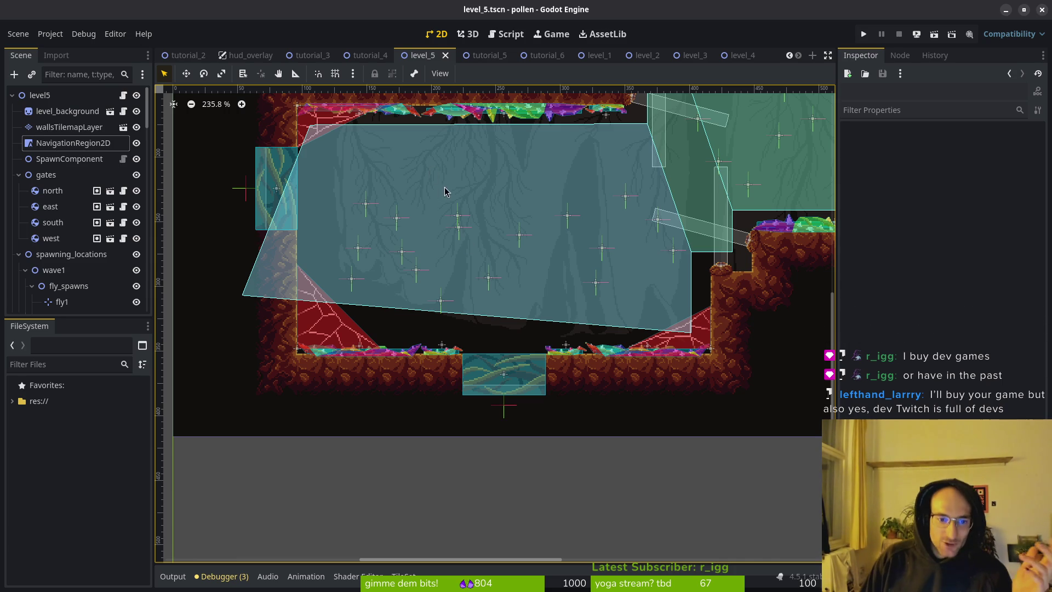
{"action": "left_click", "coordinate": [458, 177]}
{"action": "scroll", "coordinate": [496, 245], "scroll_direction": "down", "scroll_amount": 5}
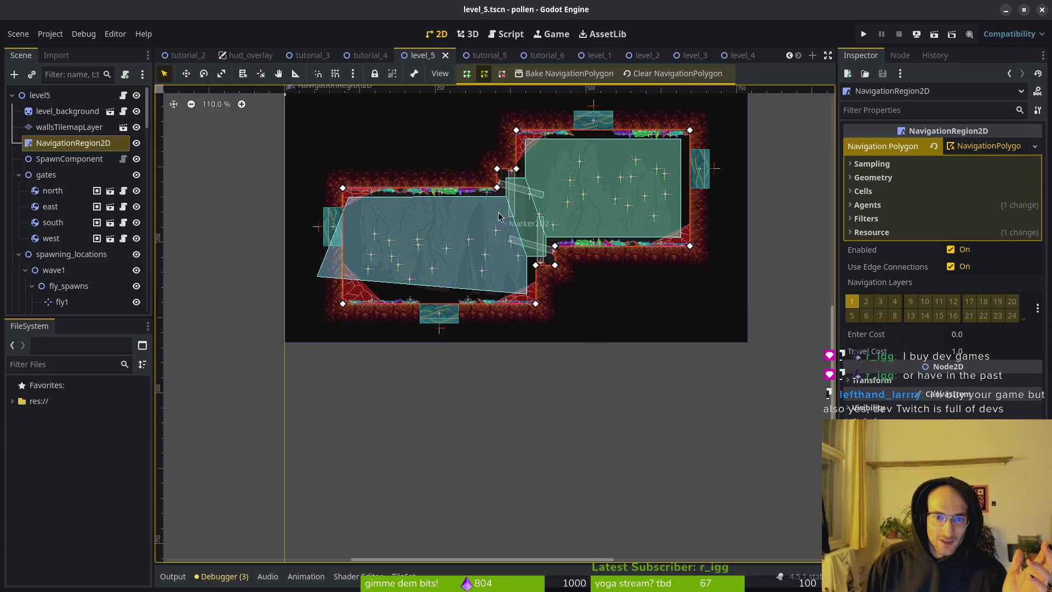
{"action": "left_click", "coordinate": [575, 74]}
- Collapse the right fumes, mosquito_spawns and wasp_spawns groups in the Scene dock
{"action": "scroll", "coordinate": [550, 225], "scroll_direction": "up", "scroll_amount": 5}
{"action": "scroll", "coordinate": [551, 225], "scroll_direction": "down", "scroll_amount": 5}
{"action": "scroll", "coordinate": [551, 224], "scroll_direction": "up", "scroll_amount": 1}
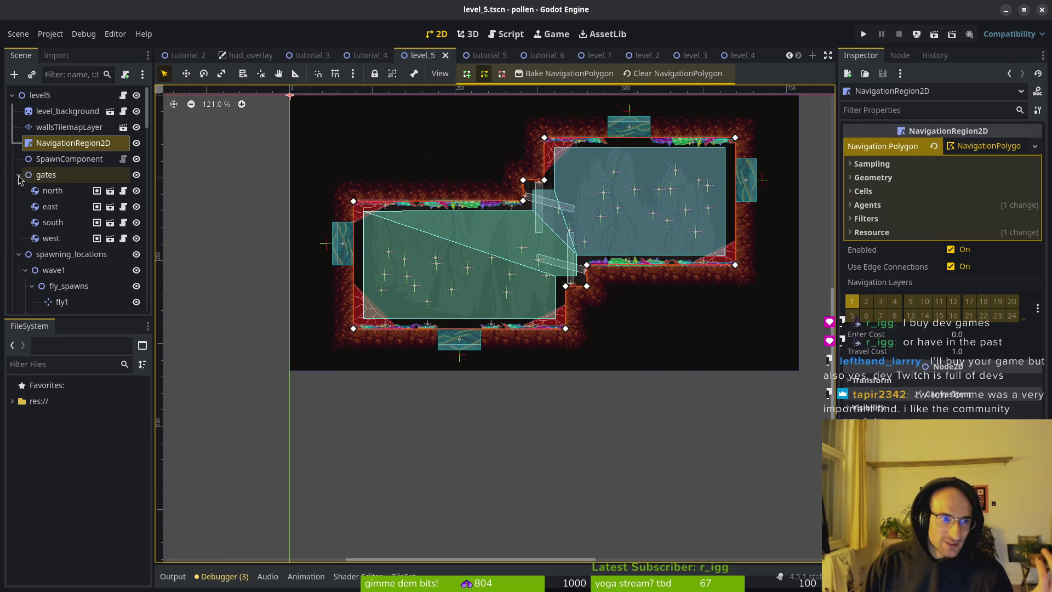
{"action": "scroll", "coordinate": [64, 270], "scroll_direction": "down", "scroll_amount": 5}
{"action": "scroll", "coordinate": [64, 270], "scroll_direction": "down", "scroll_amount": 10}
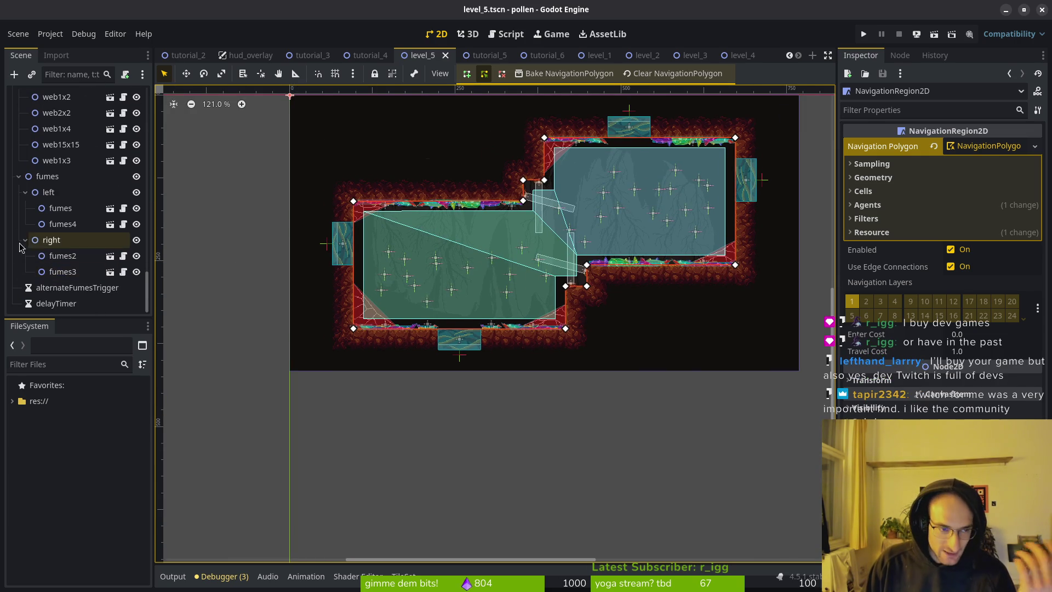
{"action": "left_click", "coordinate": [24, 240]}
{"action": "scroll", "coordinate": [30, 274], "scroll_direction": "up", "scroll_amount": 10}
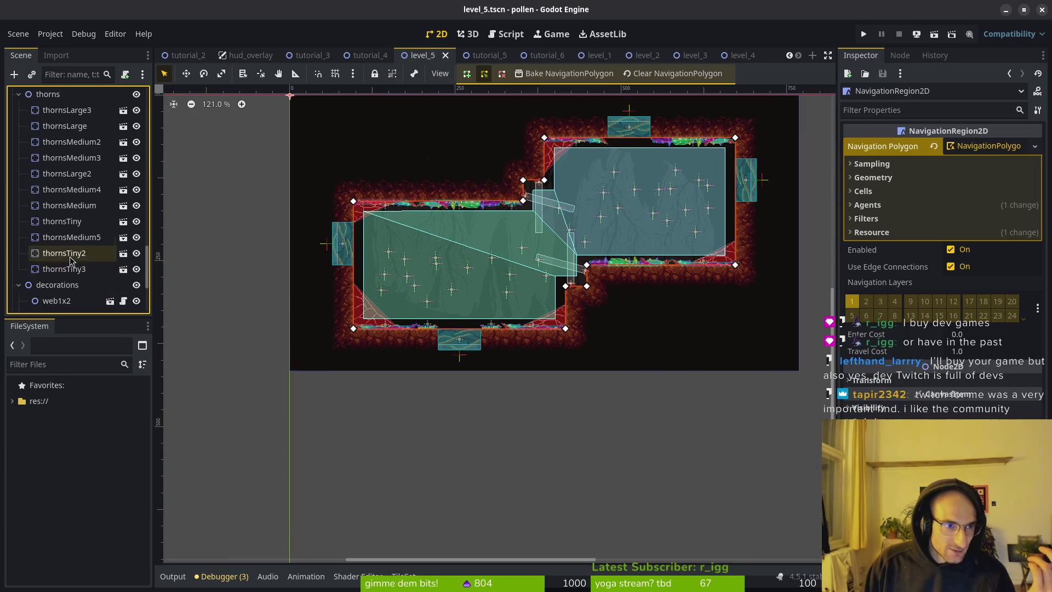
{"action": "scroll", "coordinate": [39, 263], "scroll_direction": "up", "scroll_amount": 5}
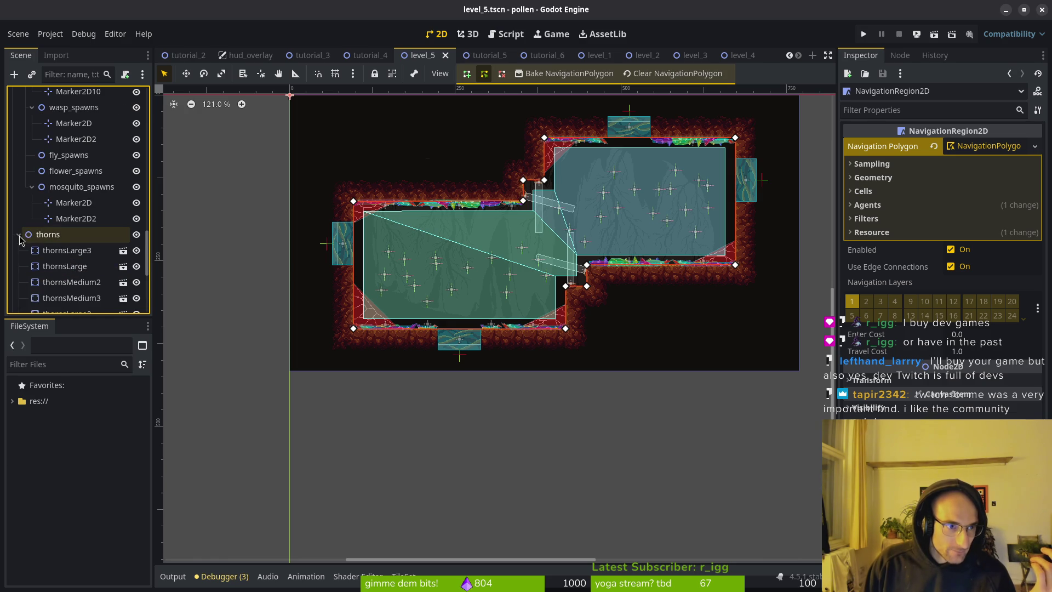
{"action": "scroll", "coordinate": [22, 241], "scroll_direction": "up", "scroll_amount": 4}
{"action": "left_click", "coordinate": [32, 298]}
{"action": "left_click", "coordinate": [32, 218]}
- Collapse fruitfly_spawns, wave2, and wave1's fruitfly_spawns and mosquito_spawns groups
{"action": "scroll", "coordinate": [33, 230], "scroll_direction": "up", "scroll_amount": 4}
{"action": "left_click", "coordinate": [31, 185]}
{"action": "left_click", "coordinate": [25, 168]}
{"action": "scroll", "coordinate": [66, 189], "scroll_direction": "up", "scroll_amount": 10}
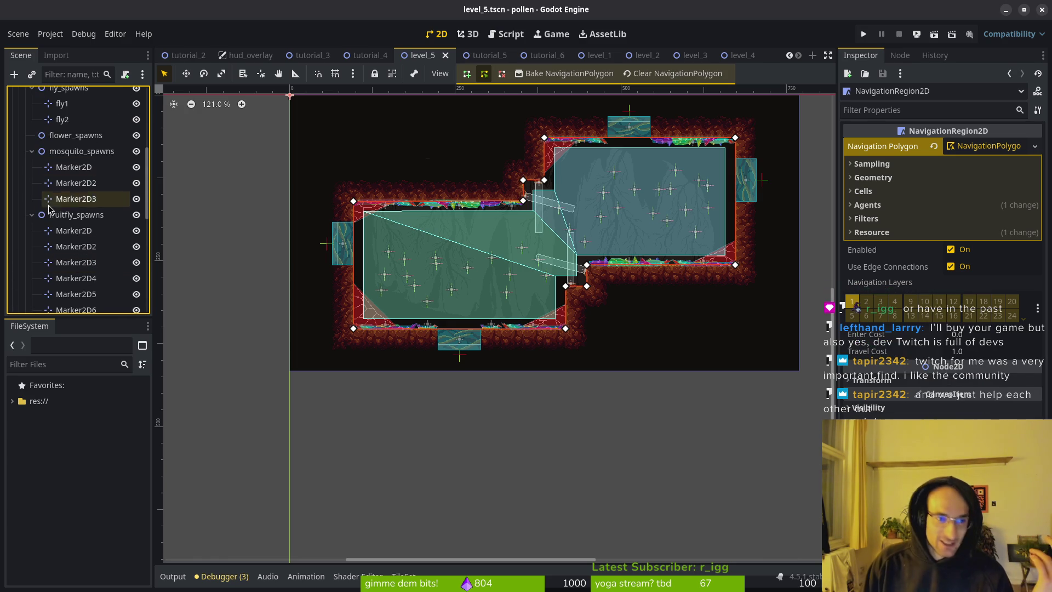
{"action": "left_click", "coordinate": [32, 214]}
{"action": "left_click", "coordinate": [32, 152]}
- Collapse the fly_spawns, wave1, spawning_locations, fumes and gates groups
{"action": "scroll", "coordinate": [83, 193], "scroll_direction": "up", "scroll_amount": 4}
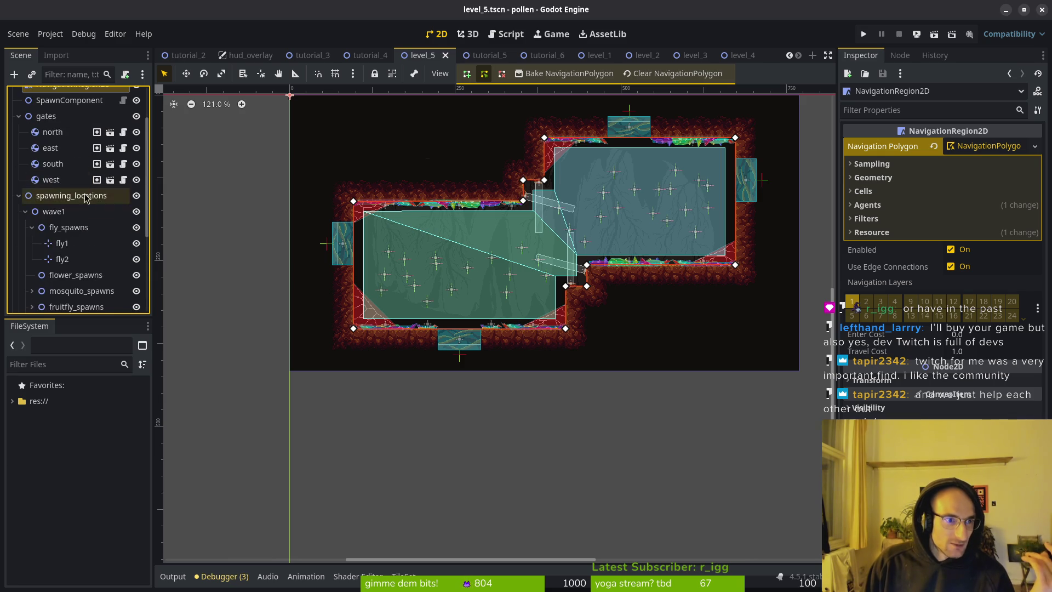
{"action": "left_click", "coordinate": [32, 227]}
{"action": "left_click", "coordinate": [26, 211]}
{"action": "left_click", "coordinate": [19, 196]}
{"action": "left_click", "coordinate": [18, 243]}
{"action": "scroll", "coordinate": [33, 236], "scroll_direction": "up", "scroll_amount": 2}
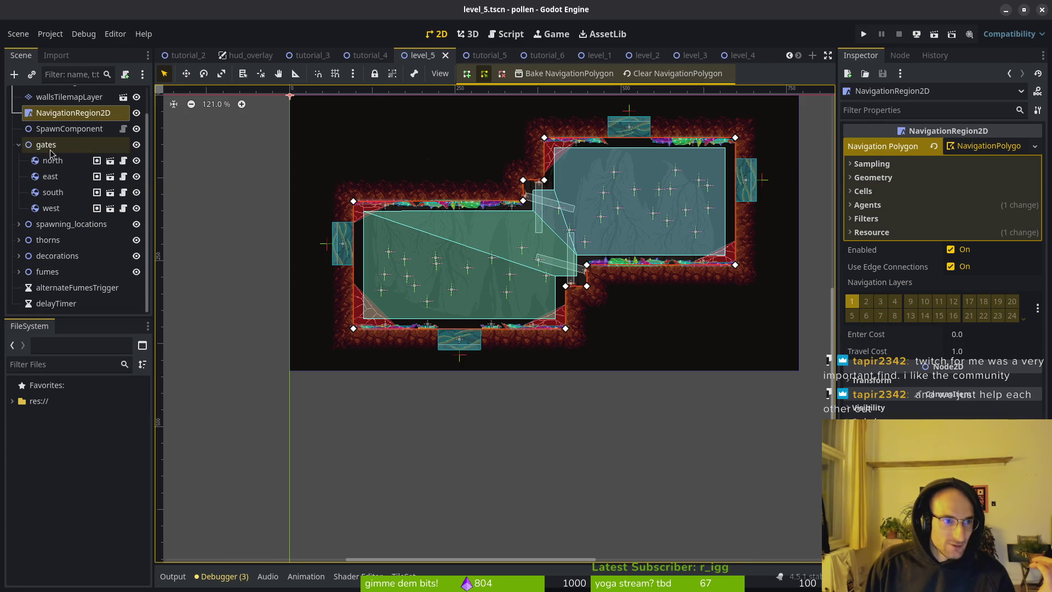
{"action": "left_click", "coordinate": [17, 145]}
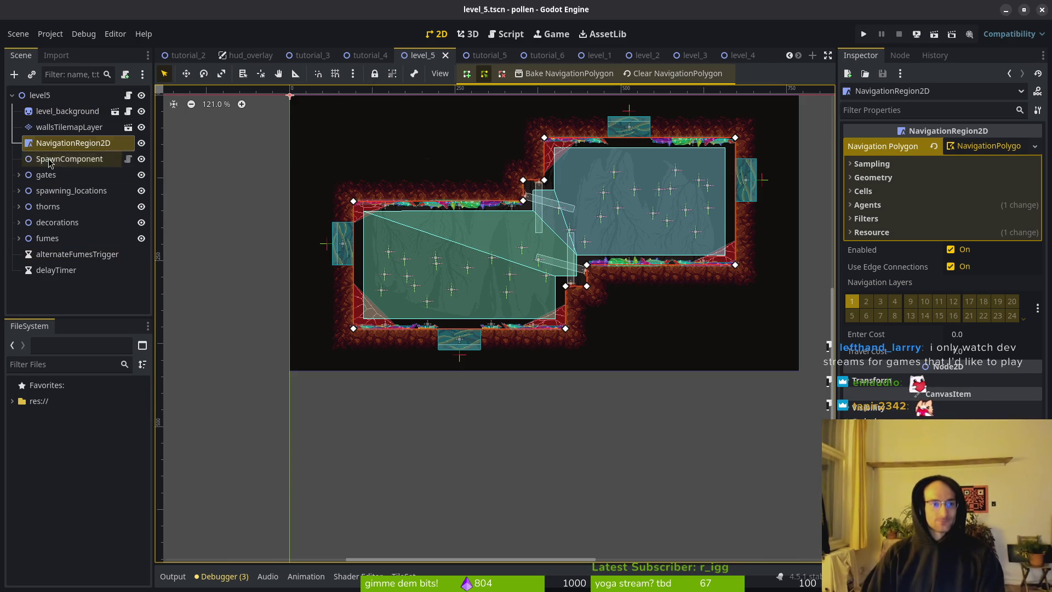
- Collapse everything under the level5 root node in the Scene dock
{"action": "left_click", "coordinate": [12, 95]}
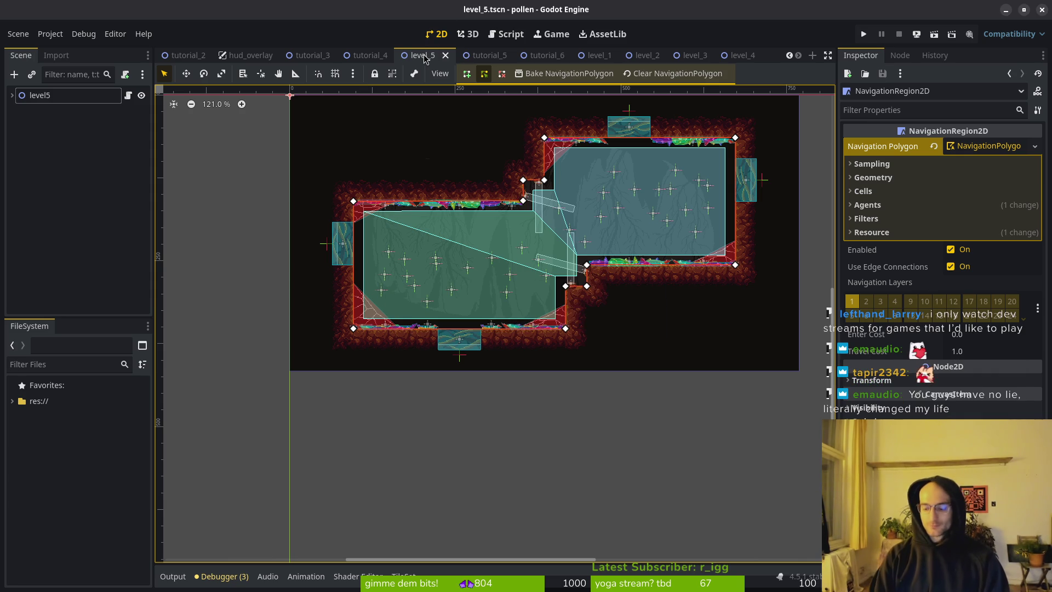
- Open level_6.tscn via quick search for 'level6', fold its decorations group, and save
{"action": "key", "text": "shift+alt+o"}
{"action": "type", "text": "leve"}
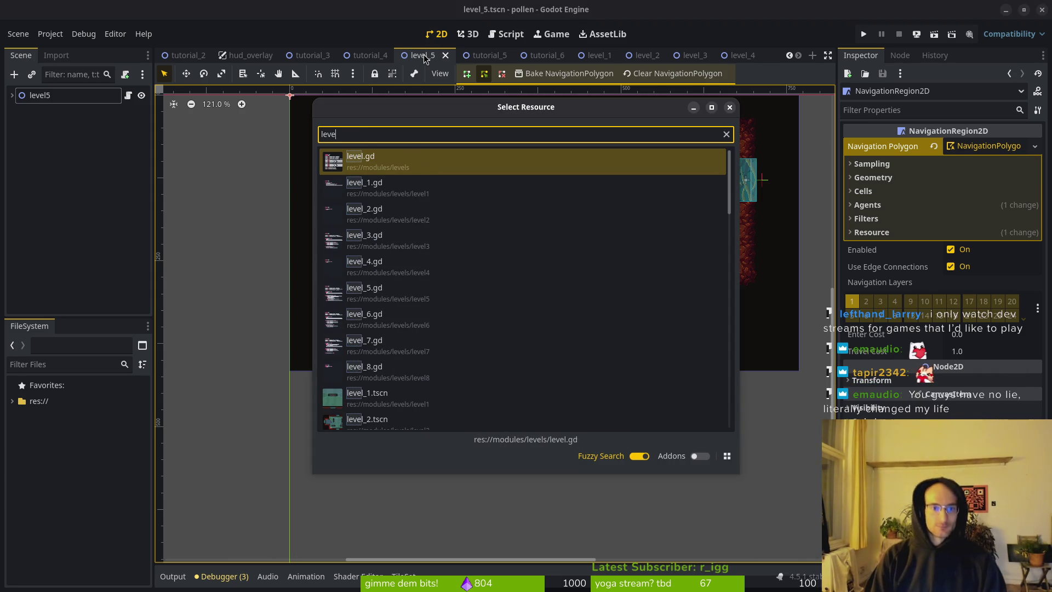
{"action": "type", "text": "l6"}
{"action": "key", "text": "Return"}
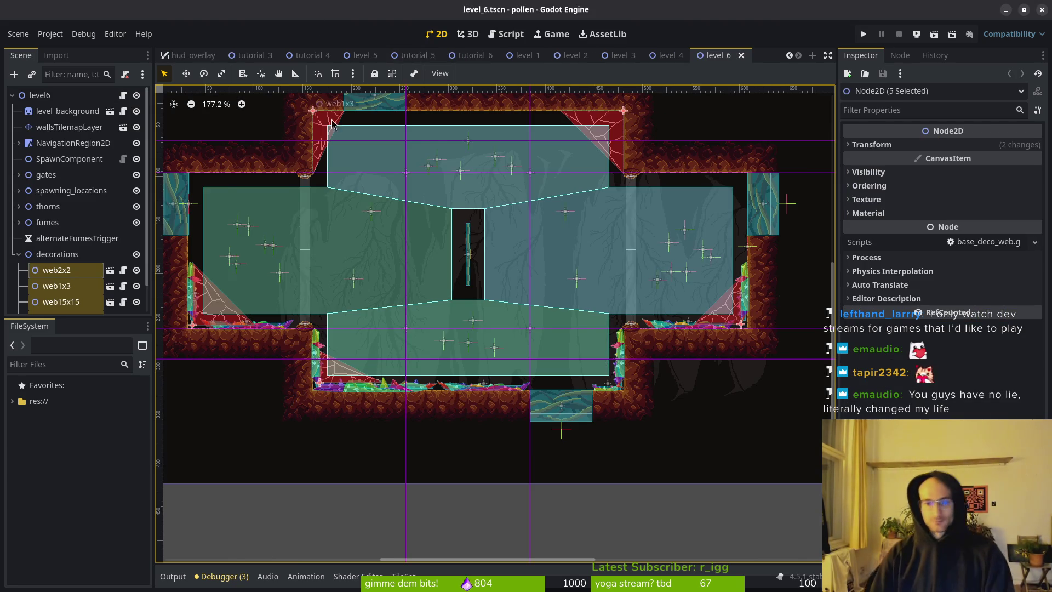
{"action": "scroll", "coordinate": [336, 233], "scroll_direction": "down", "scroll_amount": 4}
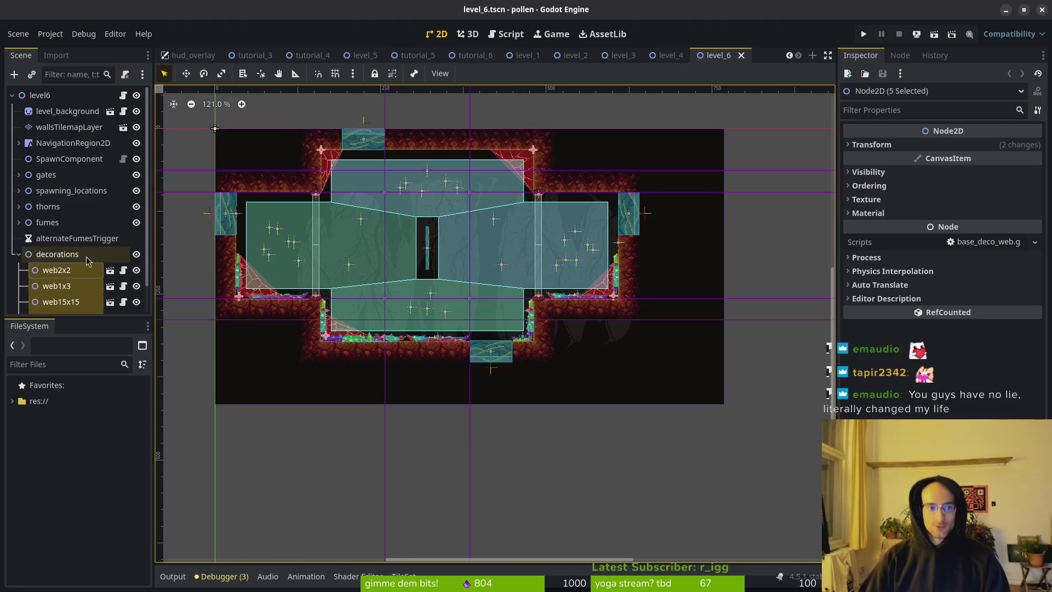
{"action": "left_click", "coordinate": [18, 254]}
{"action": "key", "text": "ctrl+s"}
- Shift the box-selected wall tiles right, save level_6, and expand NavigationRegion2D
{"action": "mouse_move", "coordinate": [427, 231]}
{"action": "left_mouse_down"}
{"action": "mouse_move", "coordinate": [491, 271]}
{"action": "mouse_move", "coordinate": [431, 241]}
{"action": "left_mouse_up"}
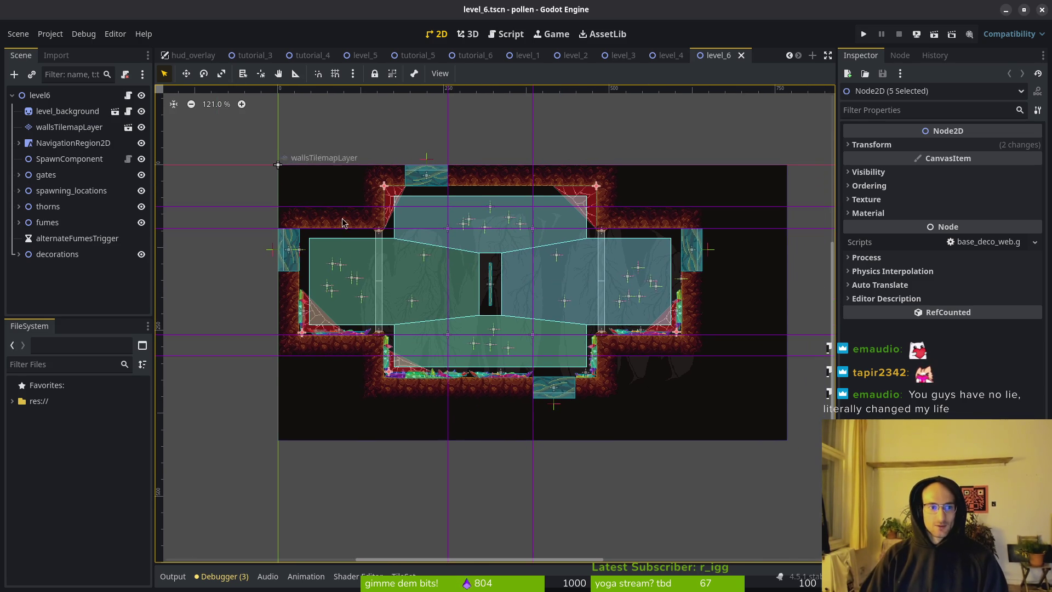
{"action": "left_click", "coordinate": [69, 127]}
{"action": "left_click_drag", "start_coordinate": [254, 160], "coordinate": [692, 423]}
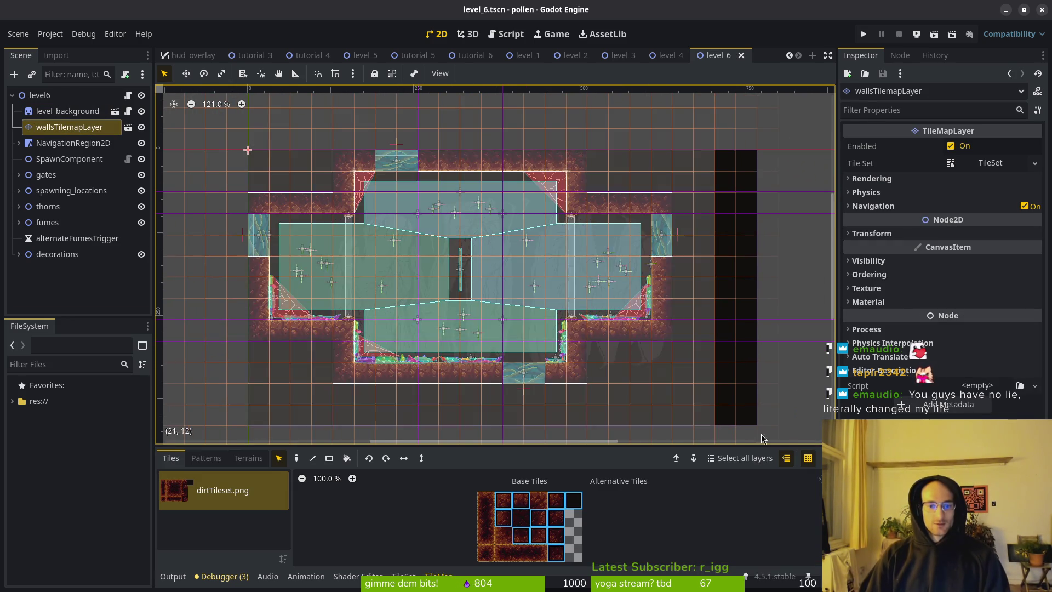
{"action": "mouse_move", "coordinate": [675, 342]}
{"action": "left_mouse_down"}
{"action": "mouse_move", "coordinate": [706, 340]}
{"action": "mouse_move", "coordinate": [703, 359]}
{"action": "left_mouse_up"}
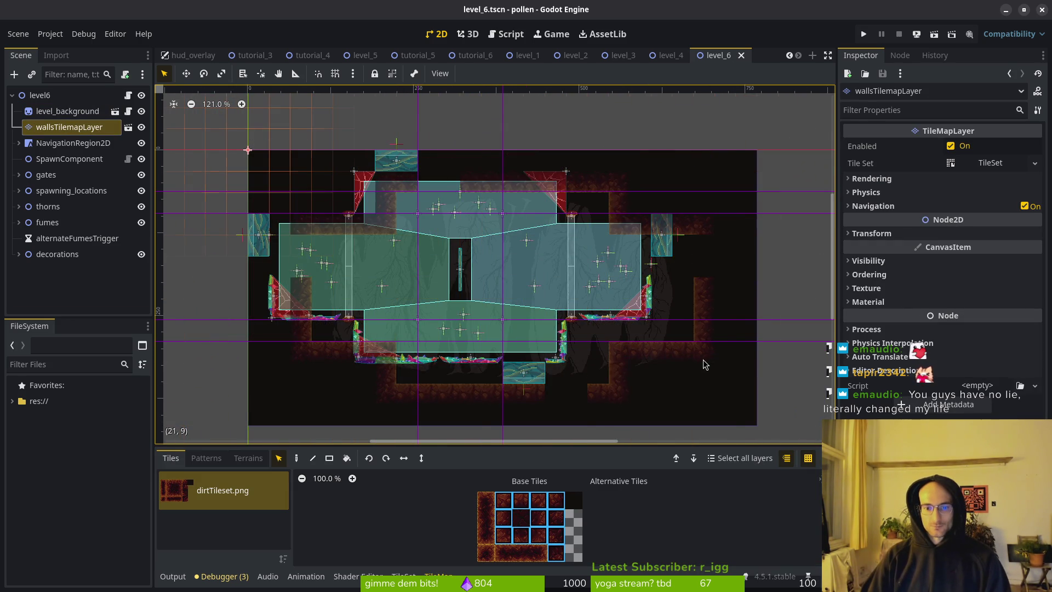
{"action": "key", "text": "ctrl+s"}
{"action": "left_click", "coordinate": [33, 146]}
{"action": "left_click", "coordinate": [19, 143]}
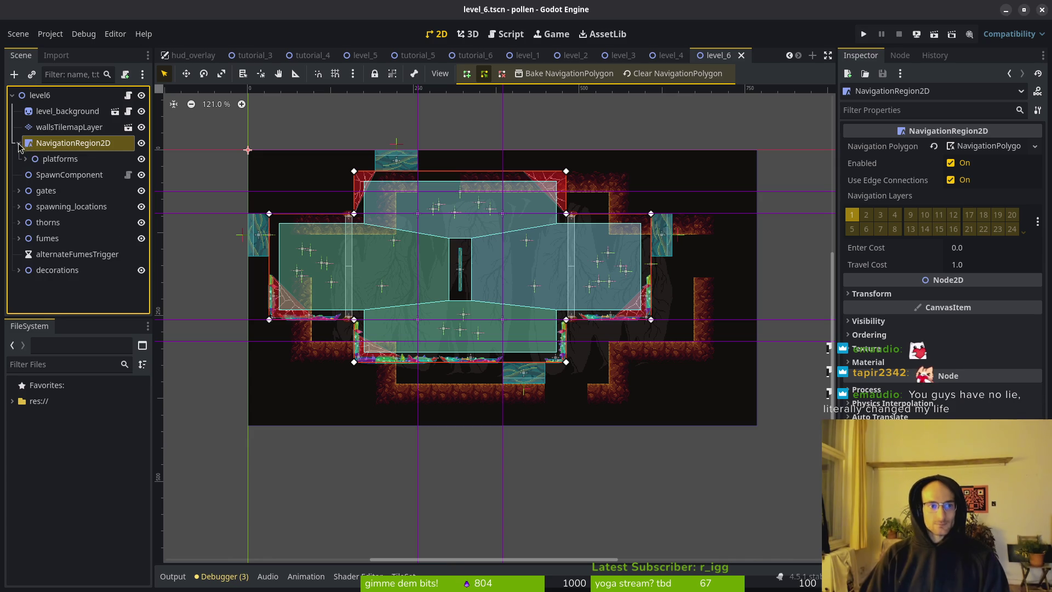
- Expand level_6's platforms, thorns, spawning_locations and gates groups in the Scene dock
{"action": "left_click", "coordinate": [25, 159]}
{"action": "left_click", "coordinate": [19, 254]}
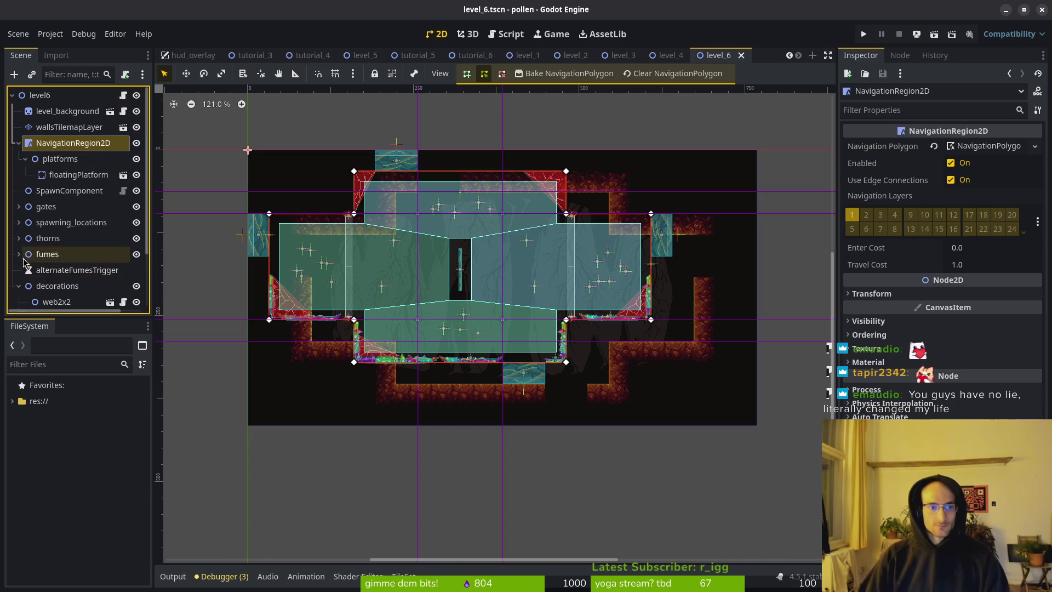
{"action": "left_click", "coordinate": [19, 253]}
{"action": "left_click", "coordinate": [19, 238]}
{"action": "left_click", "coordinate": [19, 222]}
{"action": "left_click", "coordinate": [46, 206]}
{"action": "left_click", "coordinate": [19, 206]}
{"action": "scroll", "coordinate": [42, 219], "scroll_direction": "down", "scroll_amount": 10}
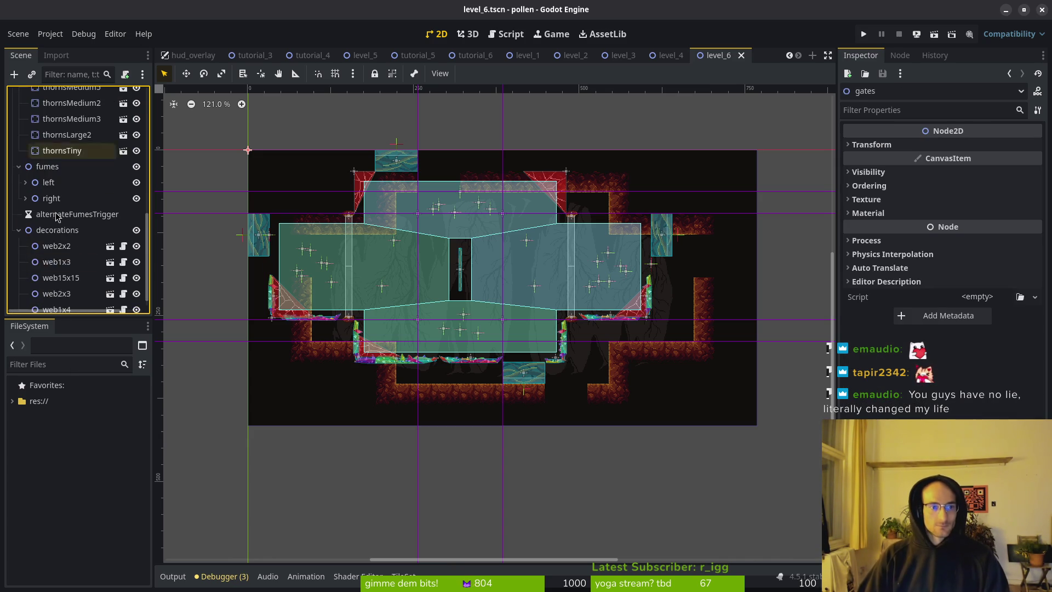
{"action": "scroll", "coordinate": [25, 188], "scroll_direction": "up", "scroll_amount": 8}
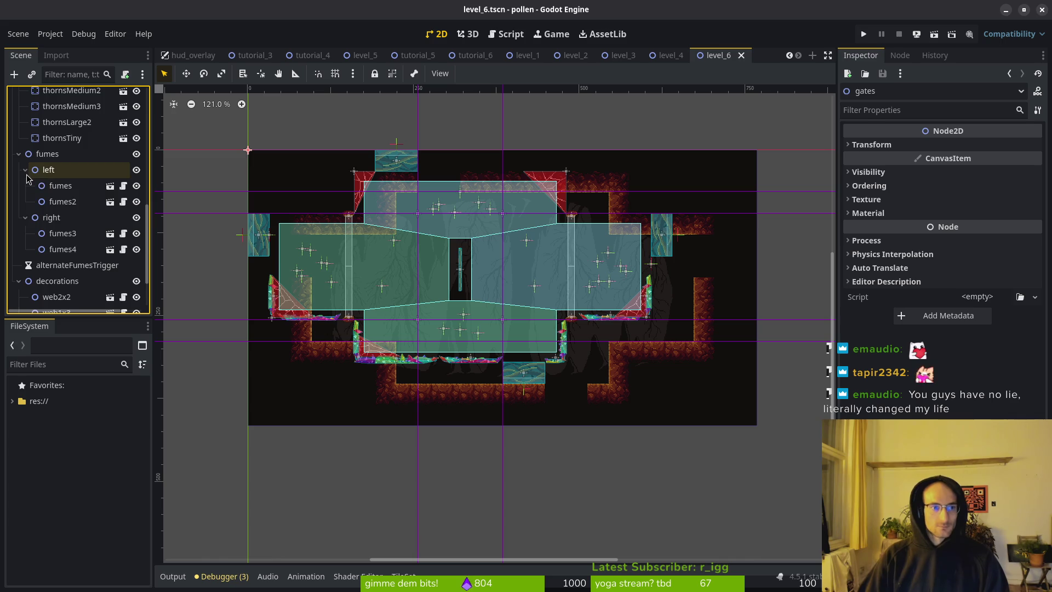
- Expand wave1 and wave2, plus their fly, fruitfly, mosquito and flower spawn groups
{"action": "left_click", "coordinate": [23, 252]}
{"action": "left_click", "coordinate": [36, 235]}
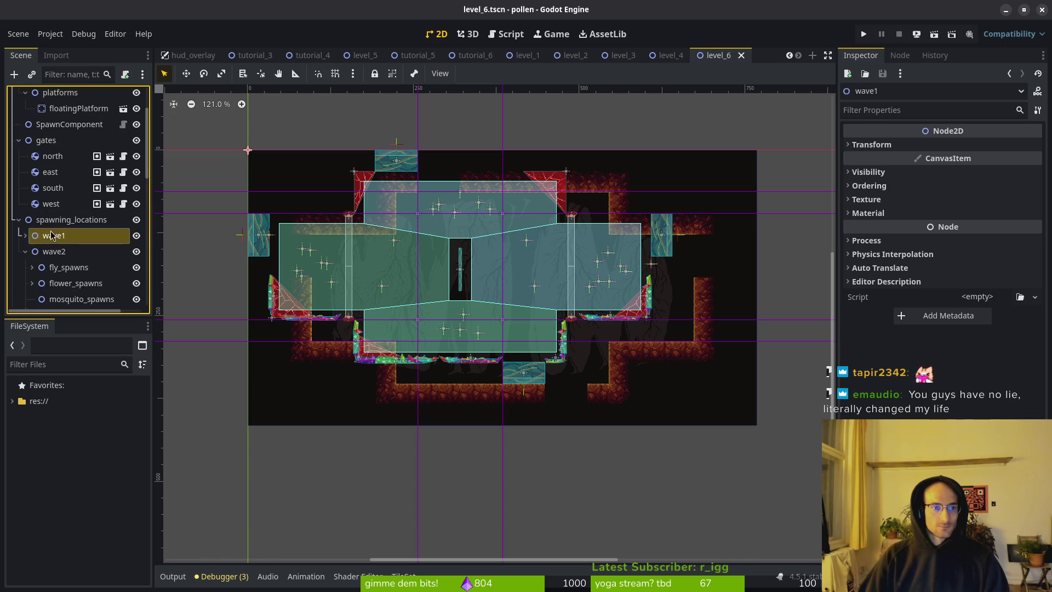
{"action": "left_click", "coordinate": [25, 236]}
{"action": "scroll", "coordinate": [27, 230], "scroll_direction": "down", "scroll_amount": 6}
{"action": "scroll", "coordinate": [31, 215], "scroll_direction": "up", "scroll_amount": 2}
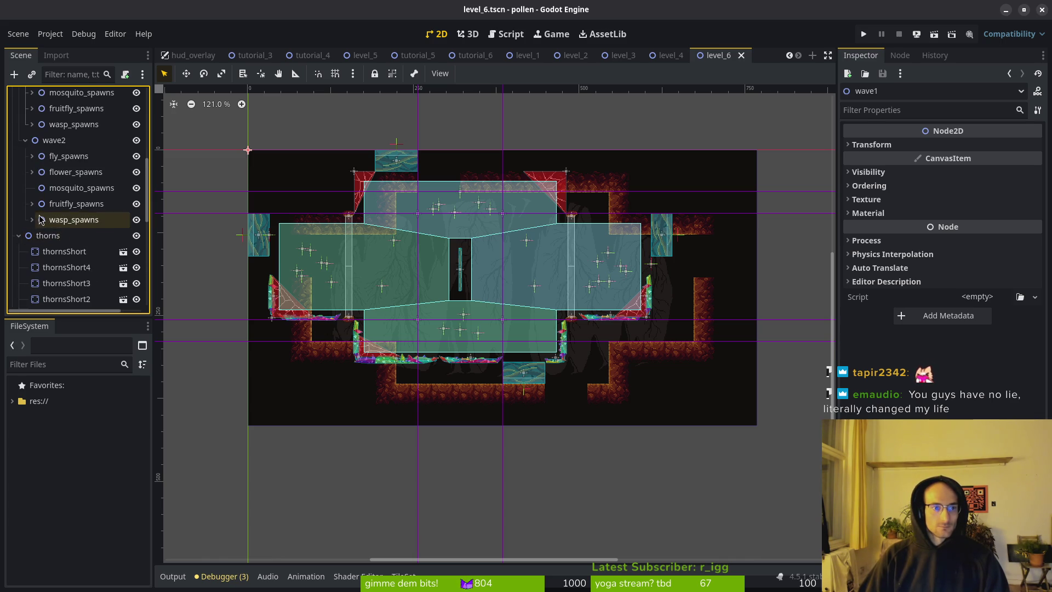
{"action": "left_click", "coordinate": [32, 155]}
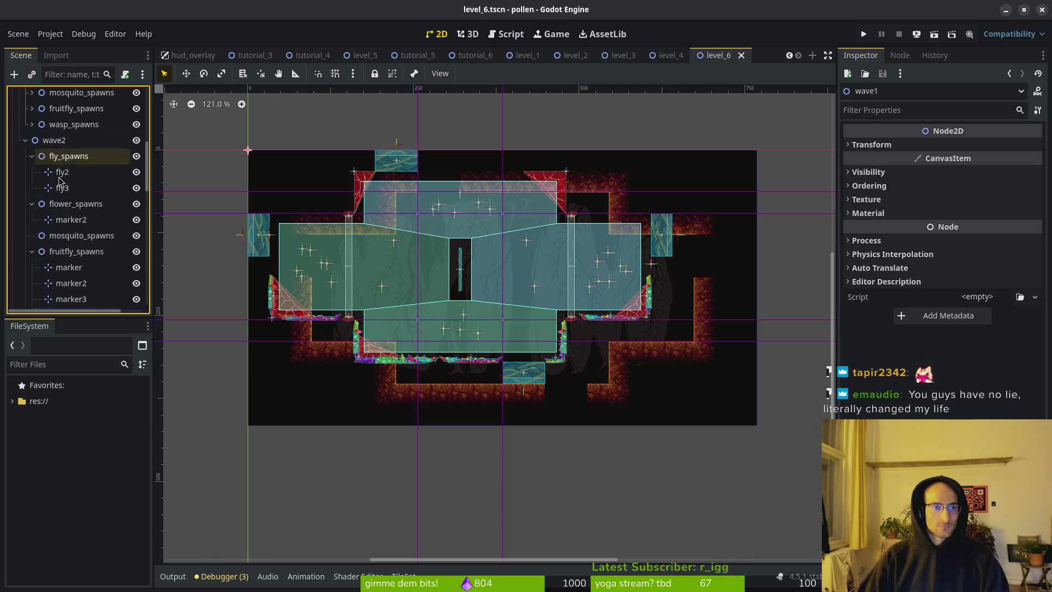
{"action": "scroll", "coordinate": [53, 219], "scroll_direction": "up", "scroll_amount": 3}
{"action": "left_click", "coordinate": [32, 218]}
{"action": "left_click", "coordinate": [32, 201]}
{"action": "left_click", "coordinate": [32, 186]}
{"action": "scroll", "coordinate": [82, 203], "scroll_direction": "down", "scroll_amount": 10}
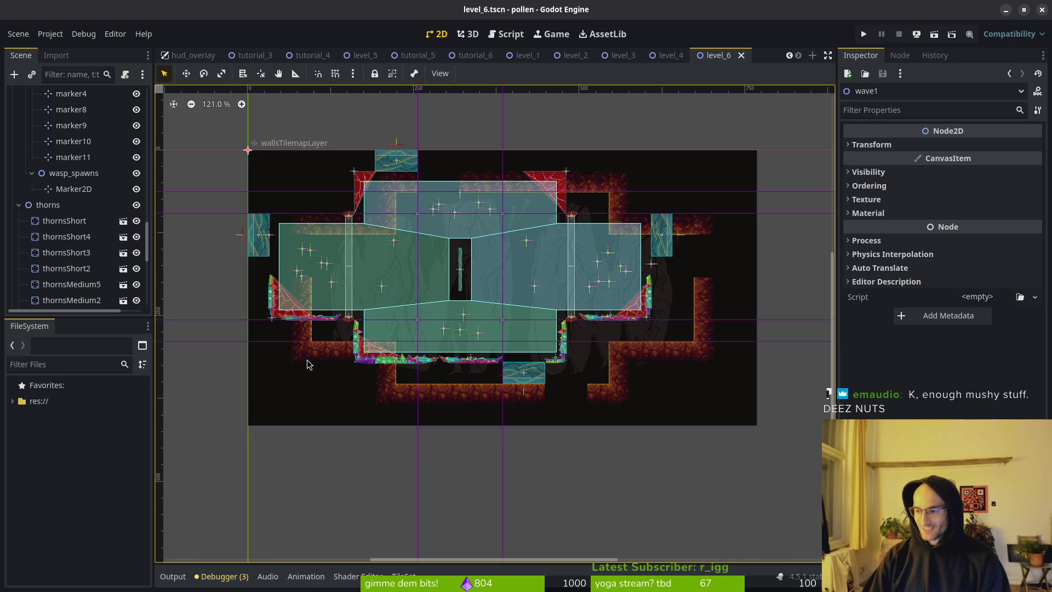
{"action": "scroll", "coordinate": [71, 296], "scroll_direction": "down", "scroll_amount": 5}
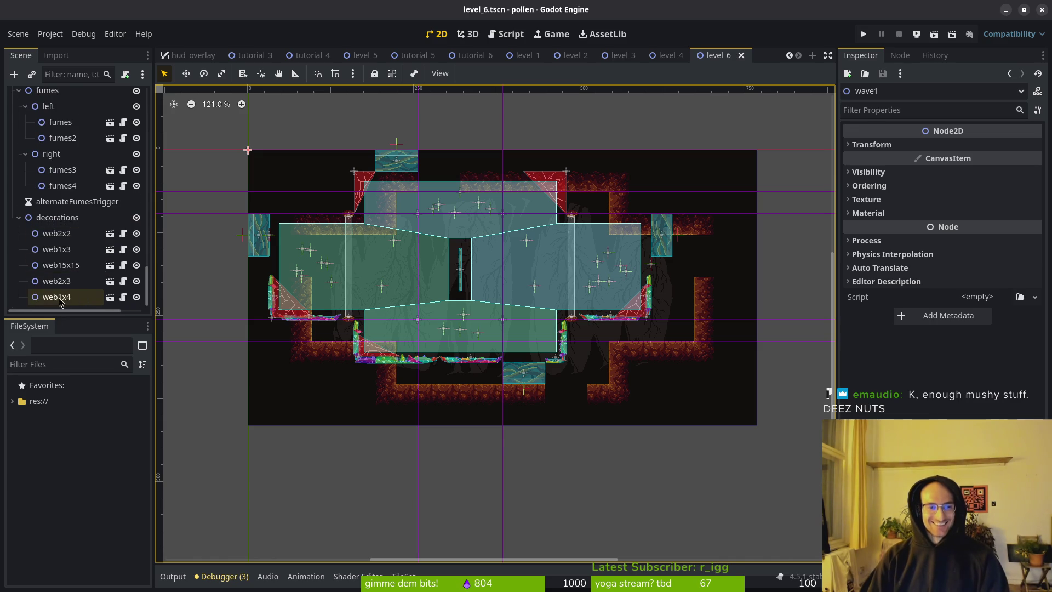